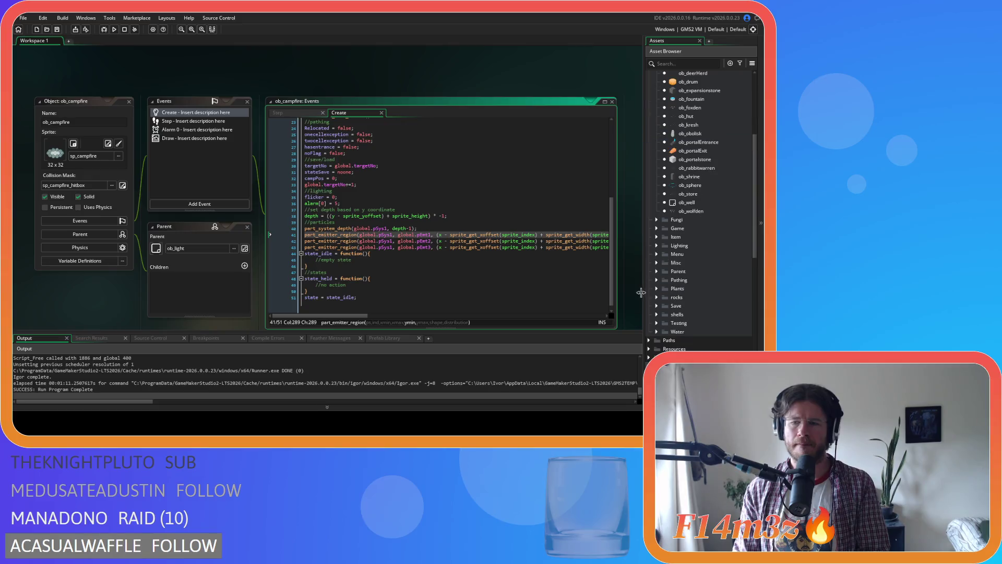
Step: Open ob_particles' Create event from the Game folder and scroll down to its emitter stream lines
left_click(656, 229)
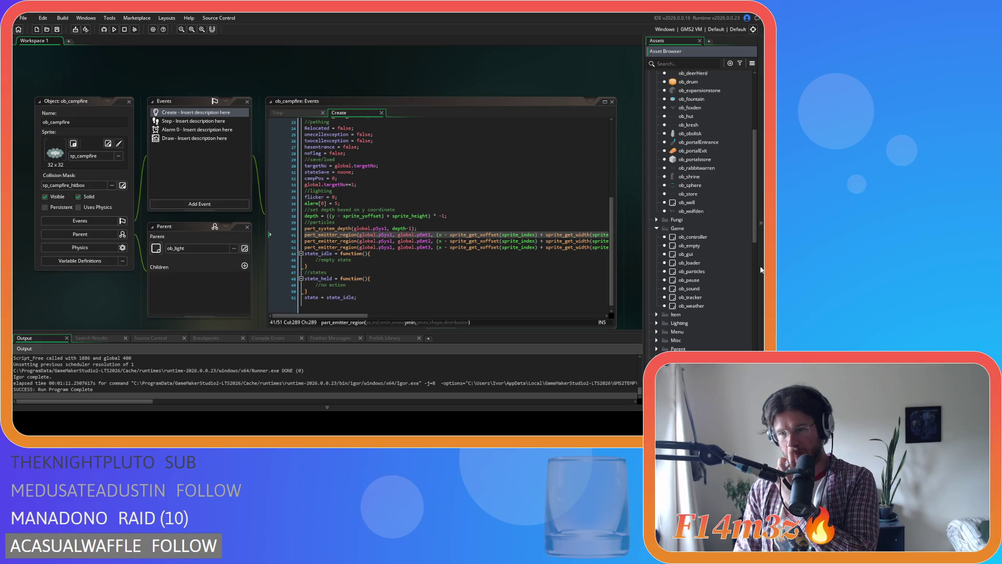
double_click(694, 271)
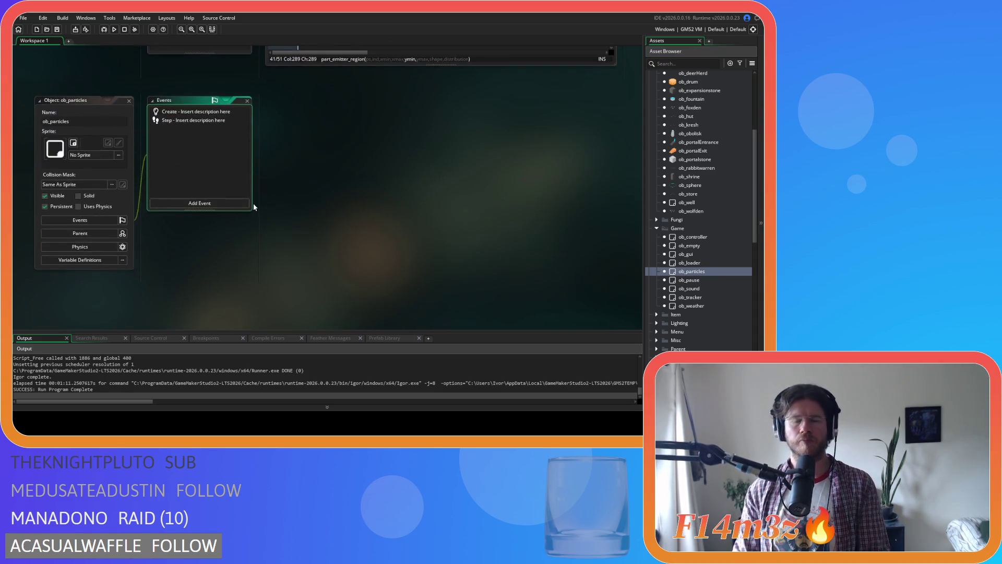
left_click(174, 114)
left_click(458, 214)
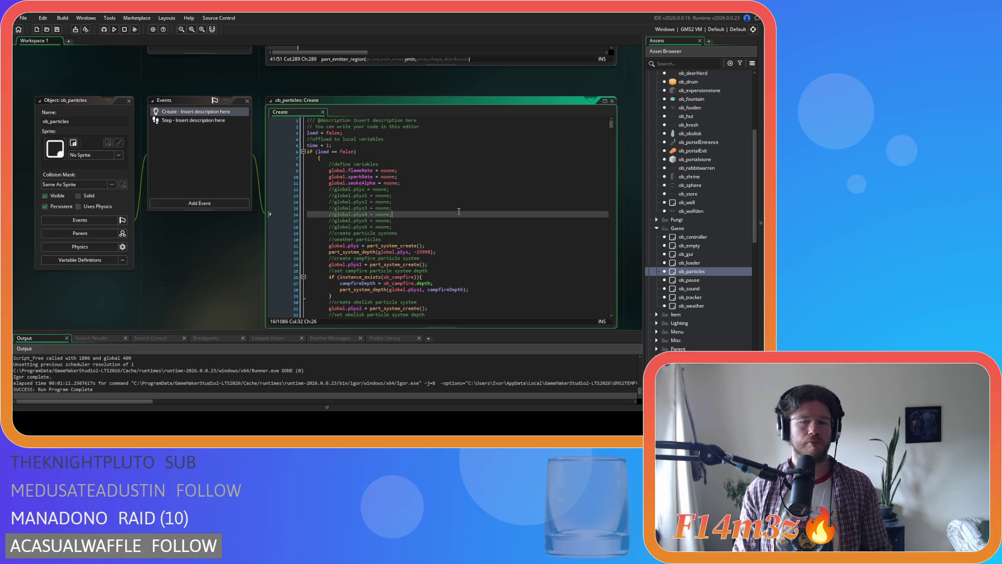
mouse_move(610, 131)
left_mouse_down()
mouse_move(599, 283)
mouse_move(587, 206)
mouse_move(593, 298)
left_mouse_up()
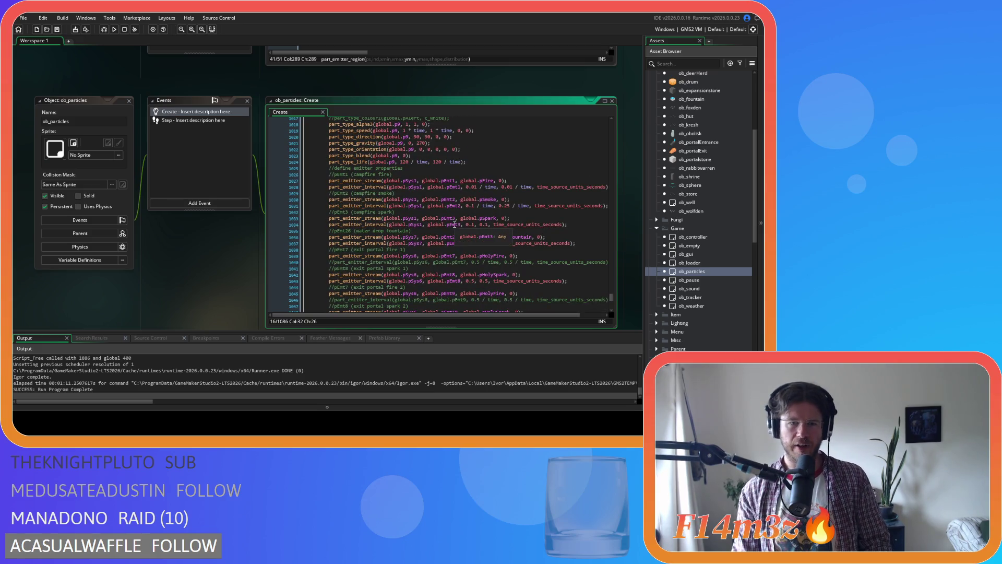
mouse_move(371, 196)
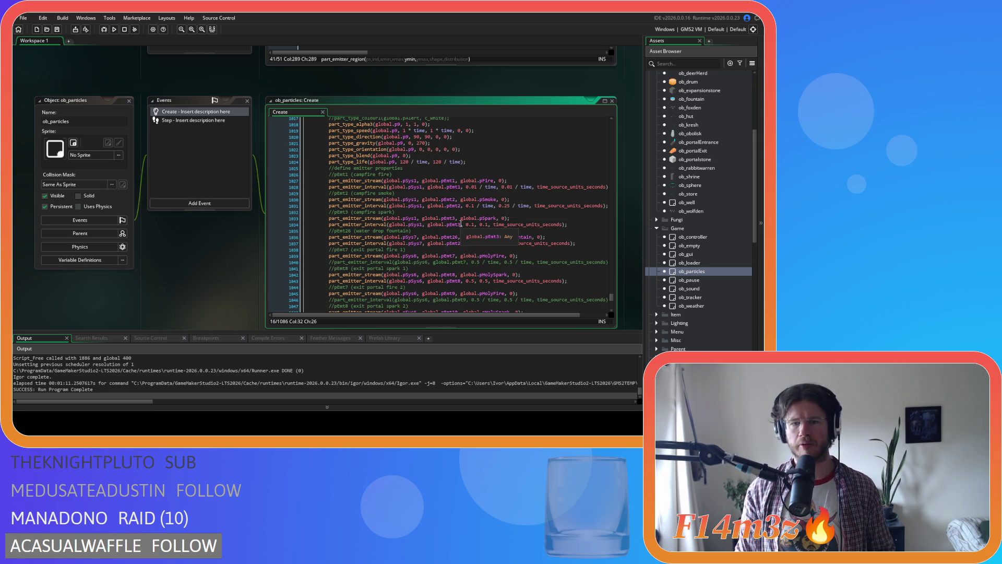
scroll(510, 185, "up", 5)
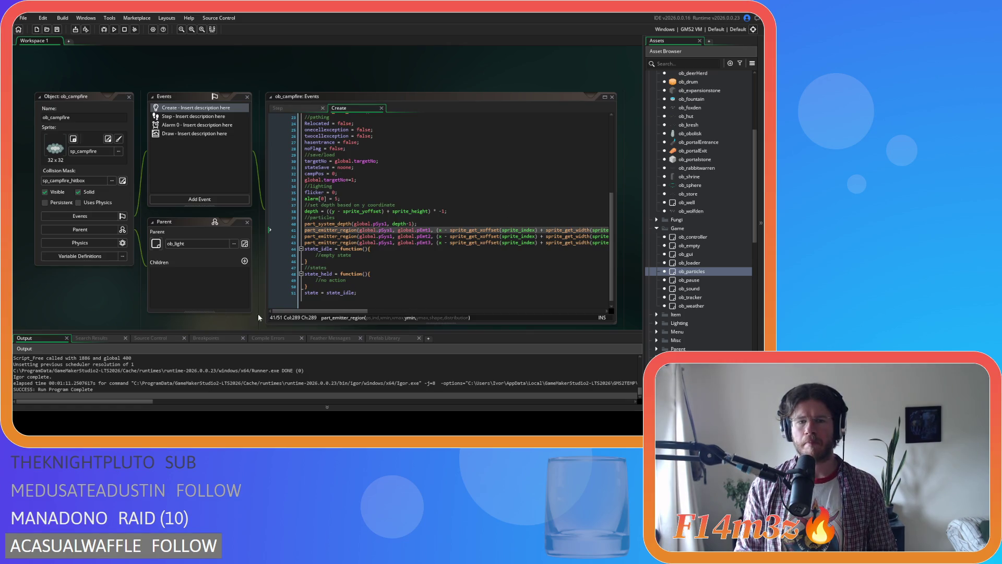
Step: Scroll horizontally along ob_campfire's part_emitter_region lines 41–43 to read the full calls
left_click_drag(295, 312, 476, 294)
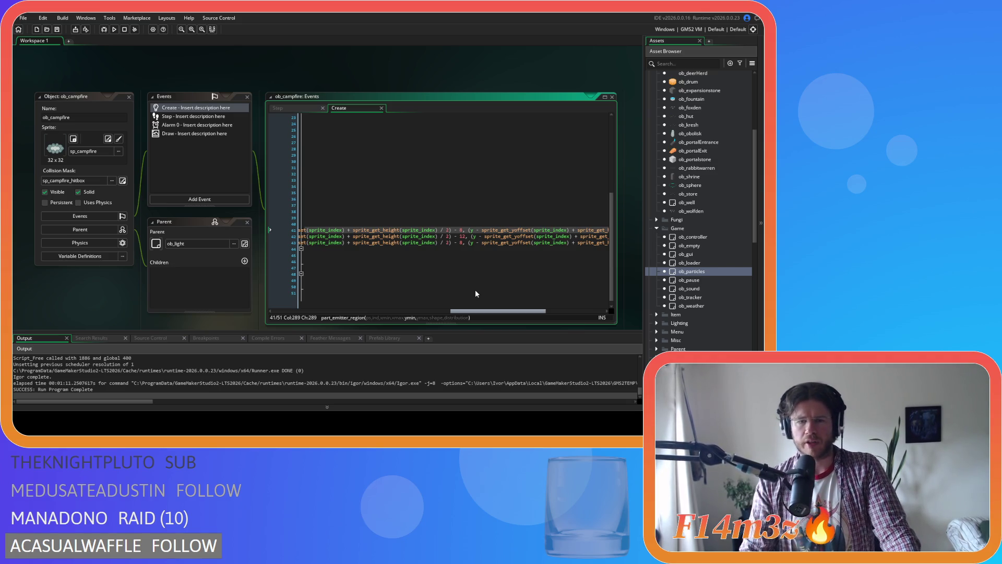
left_click_drag(475, 291, 539, 296)
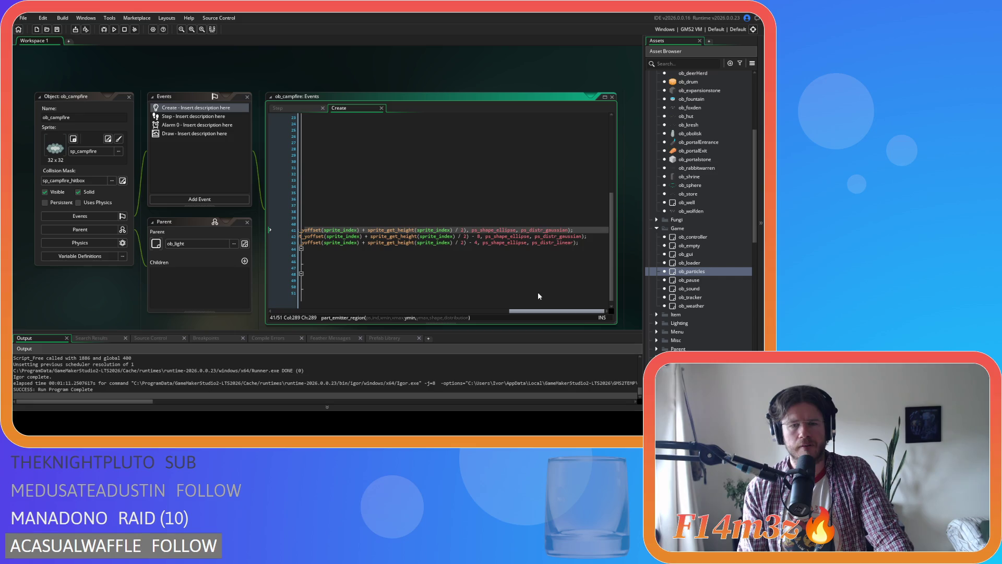
left_click_drag(537, 293, 379, 282)
scroll(380, 285, "left", 5)
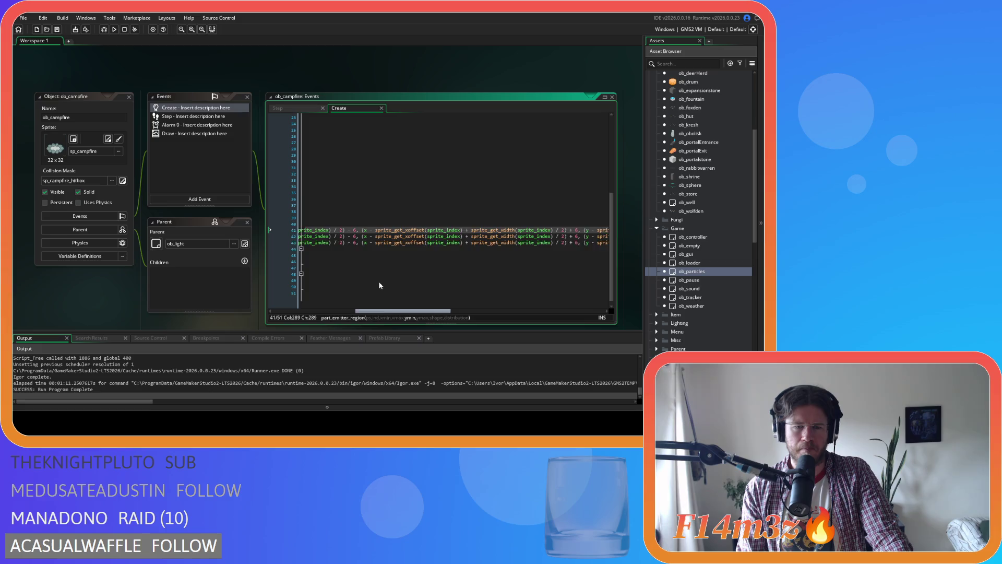
scroll(380, 282, "right", 10)
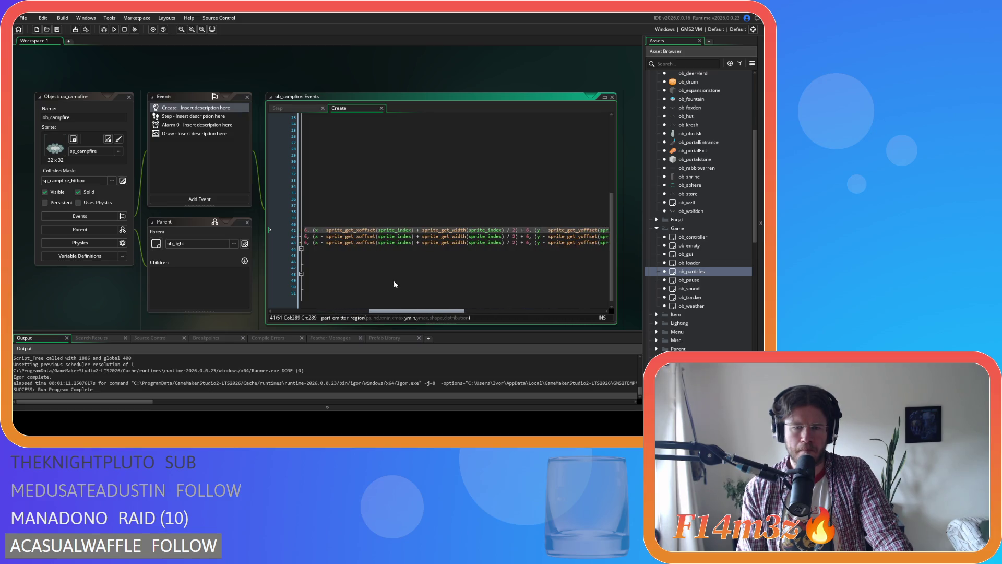
left_click_drag(447, 291, 474, 290)
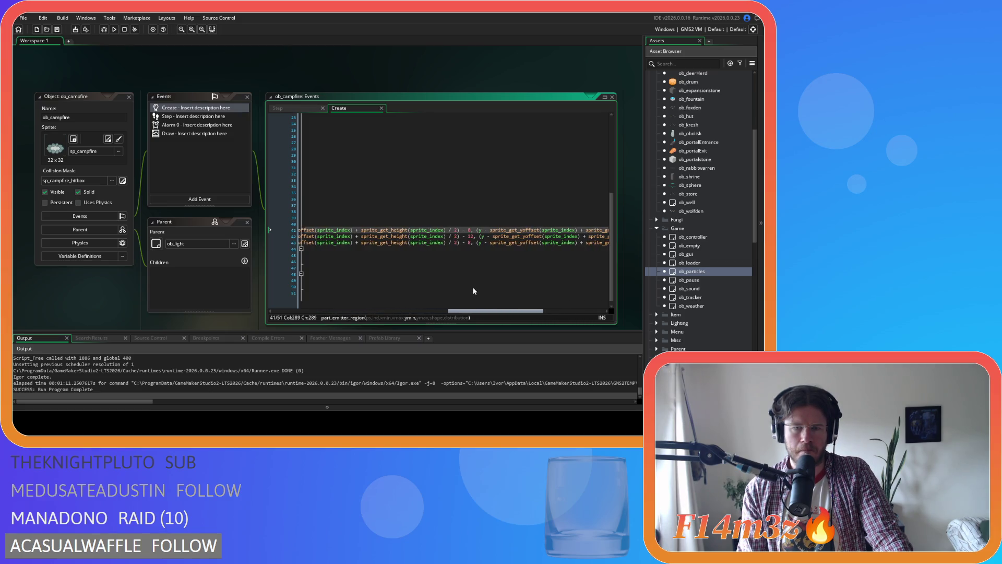
scroll(473, 290, "right", 3)
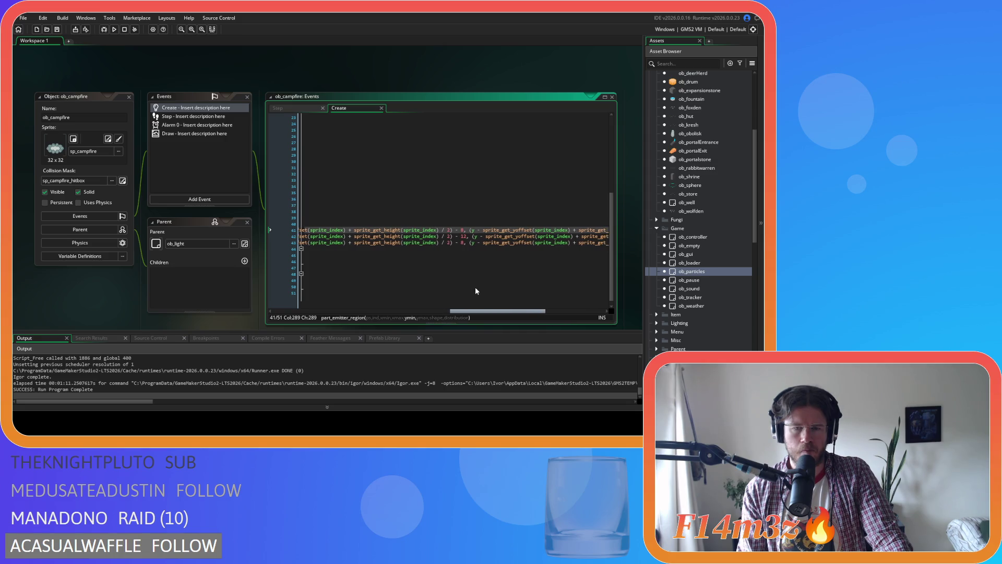
scroll(481, 291, "right", 3)
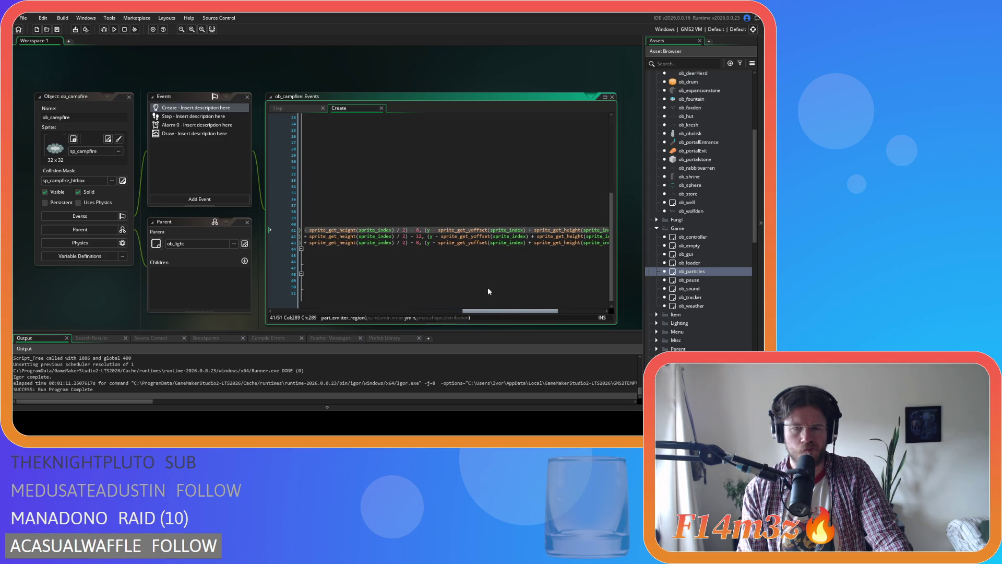
scroll(490, 291, "right", 3)
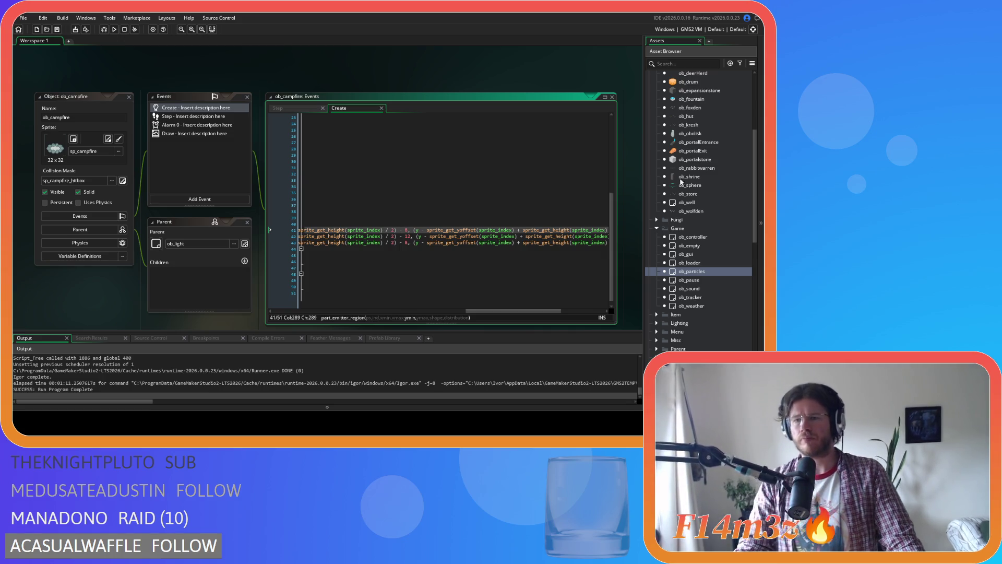
mouse_move(418, 234)
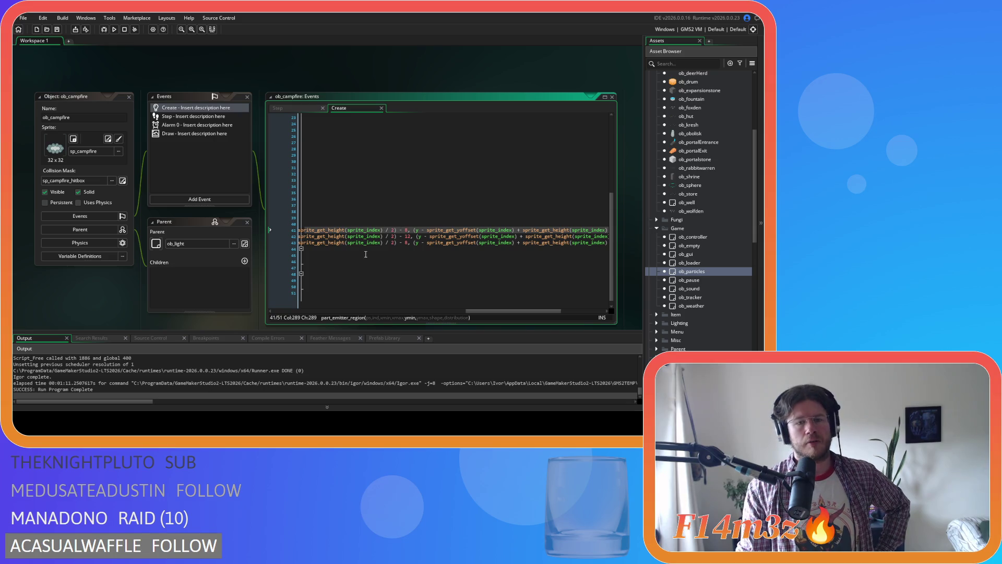
key("Right")
mouse_move(510, 312)
left_mouse_down()
mouse_move(542, 314)
mouse_move(499, 318)
left_mouse_up()
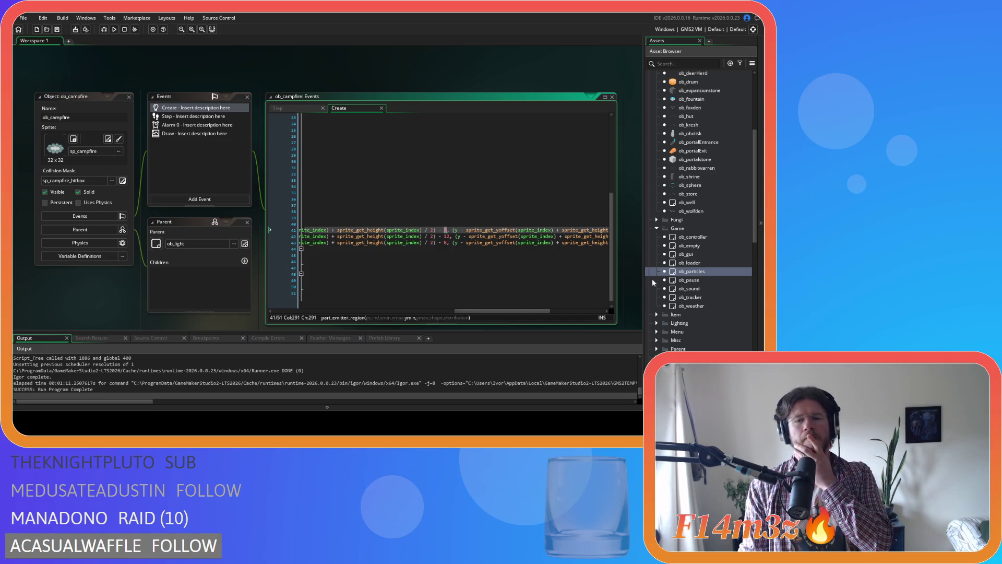
scroll(706, 243, "down", 3)
Step: Open sp_campfire from Sprites > Constructs and select its second frame
scroll(706, 246, "down", 8)
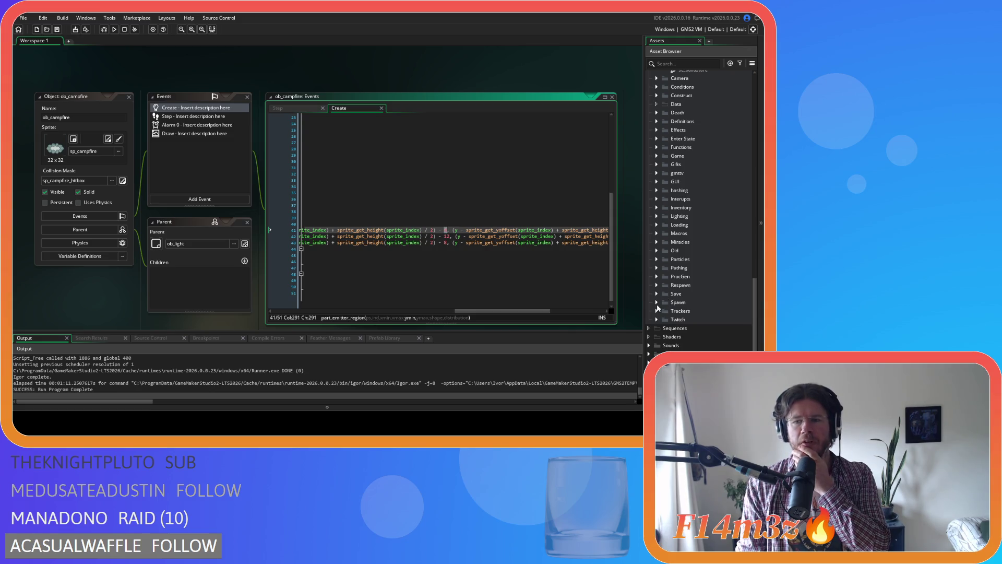
scroll(657, 301, "up", 1)
scroll(654, 340, "down", 1)
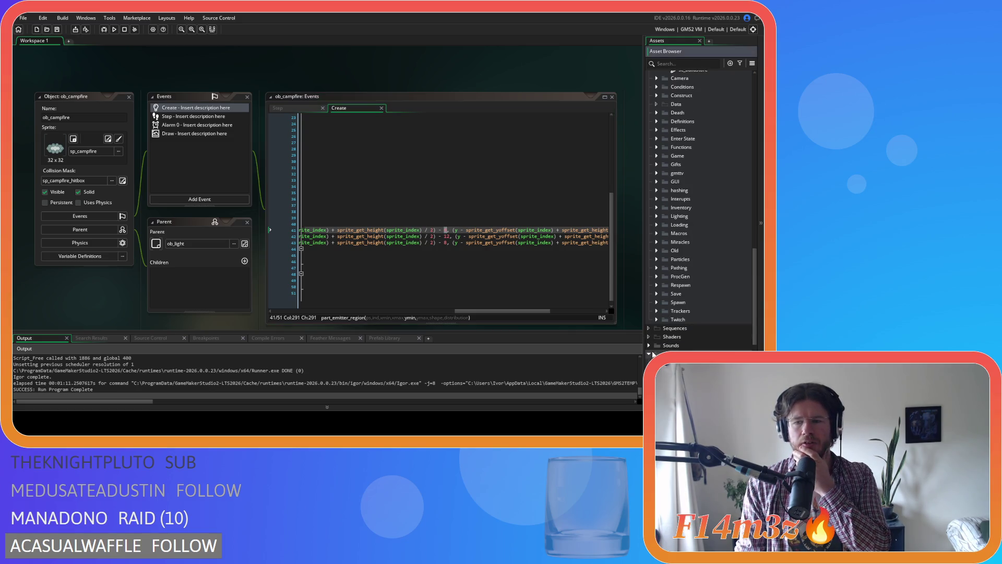
left_click(649, 354)
scroll(656, 344, "down", 5)
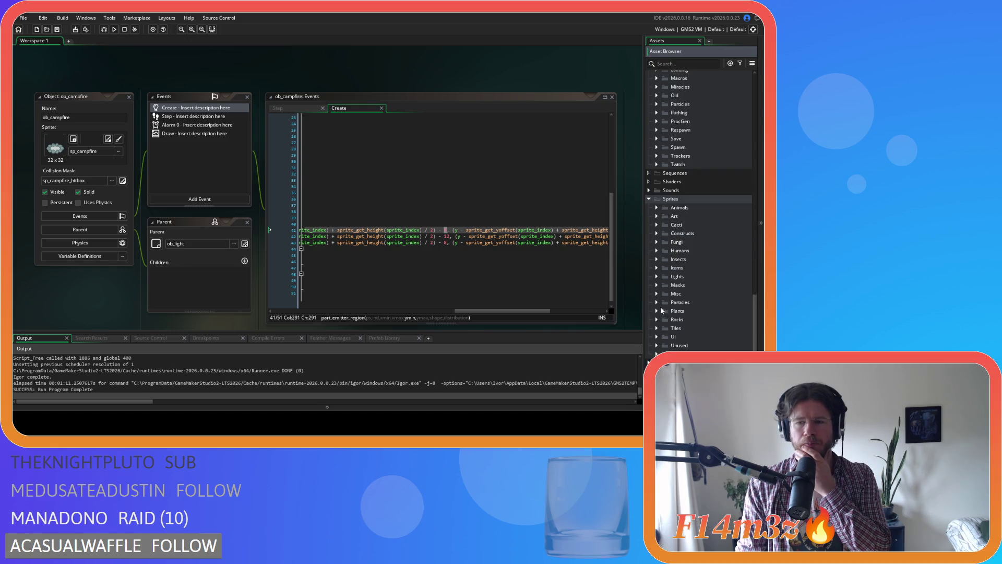
left_click(657, 233)
scroll(716, 222, "down", 3)
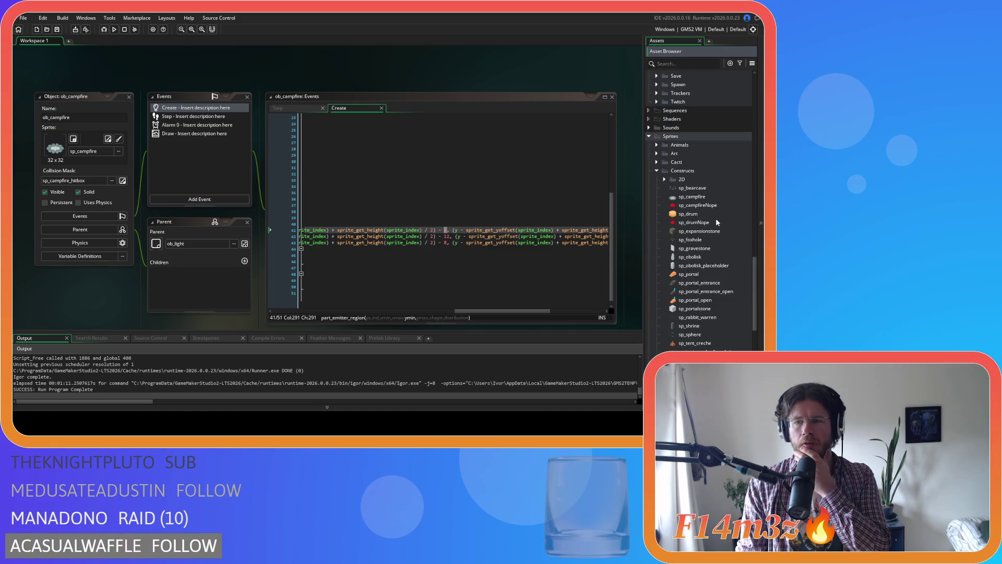
double_click(702, 197)
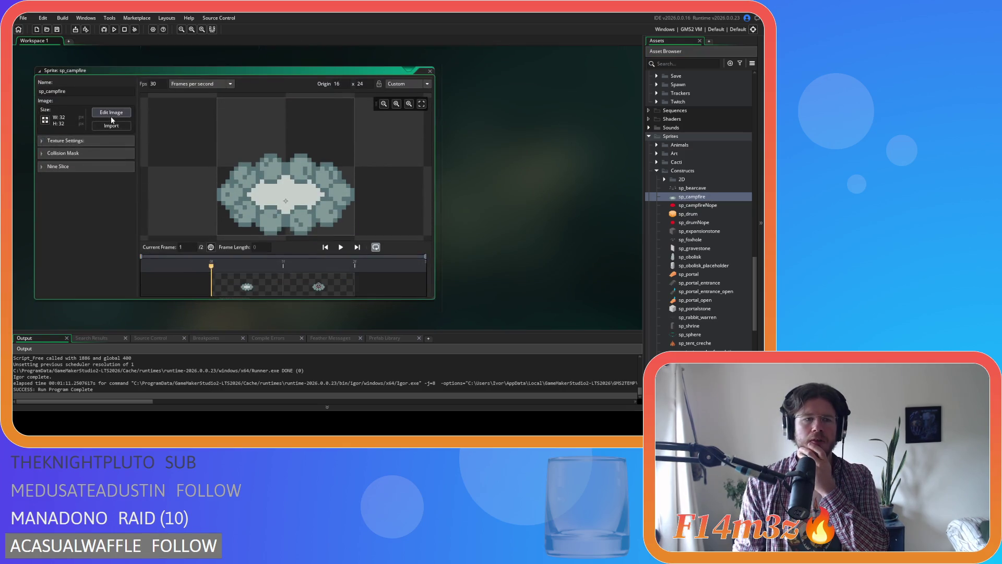
left_click(317, 284)
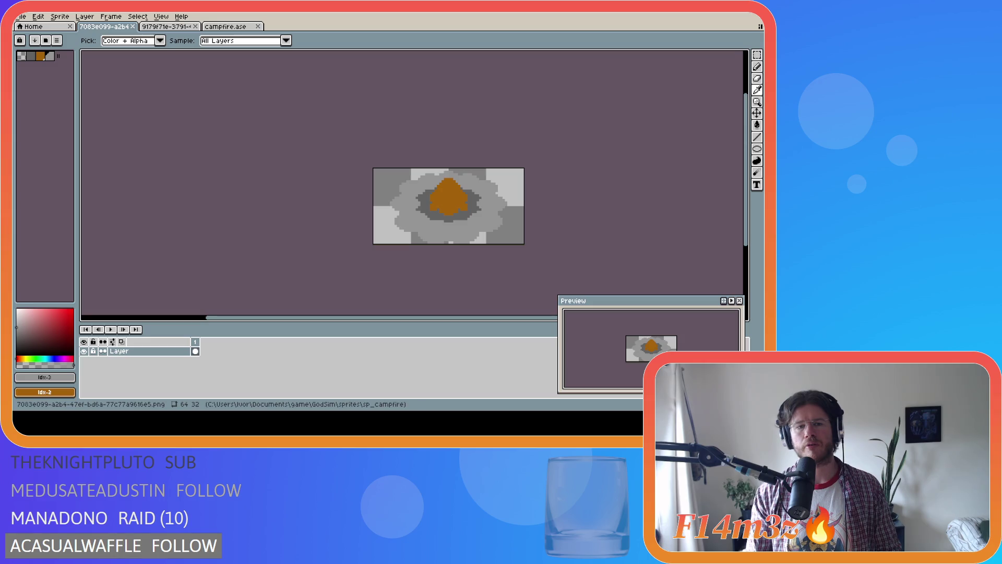
Step: Switch from Aseprite back to GameMaker Studio 2 with Alt+Tab
key("alt+Tab")
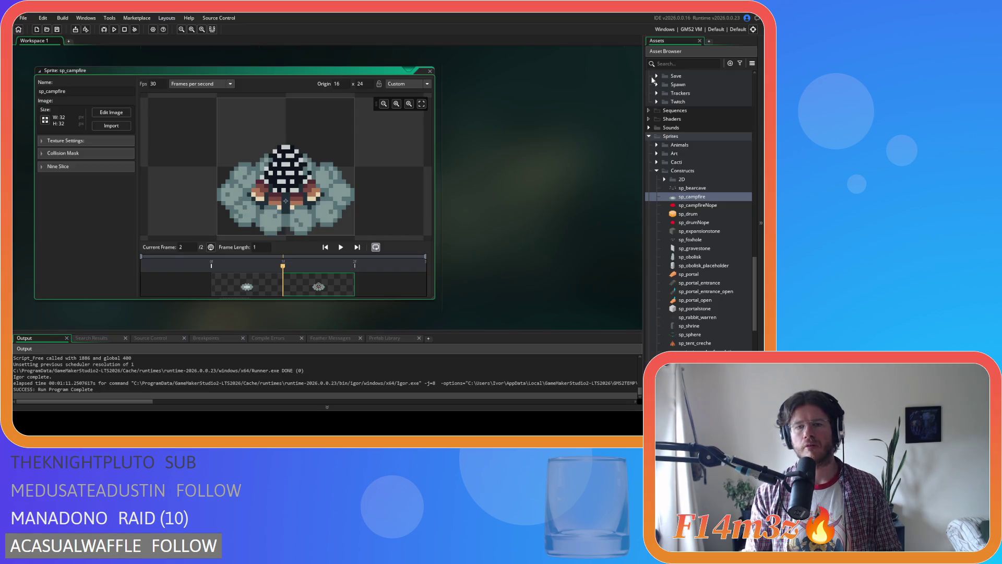
Step: Reopen ob_campfire's Create code, delete the ' - 8' offset on line 41, then undo
scroll(713, 214, "up", 10)
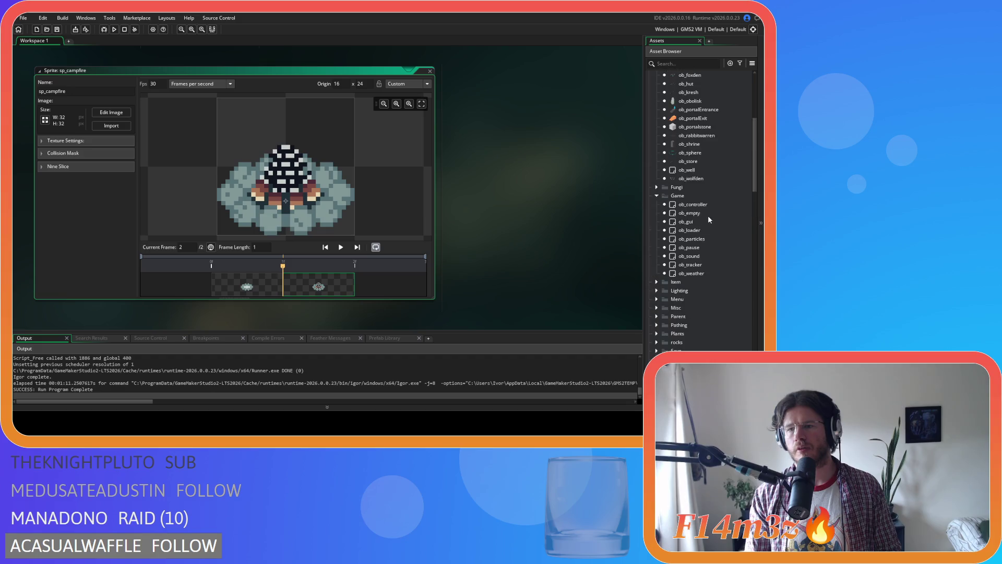
double_click(693, 142)
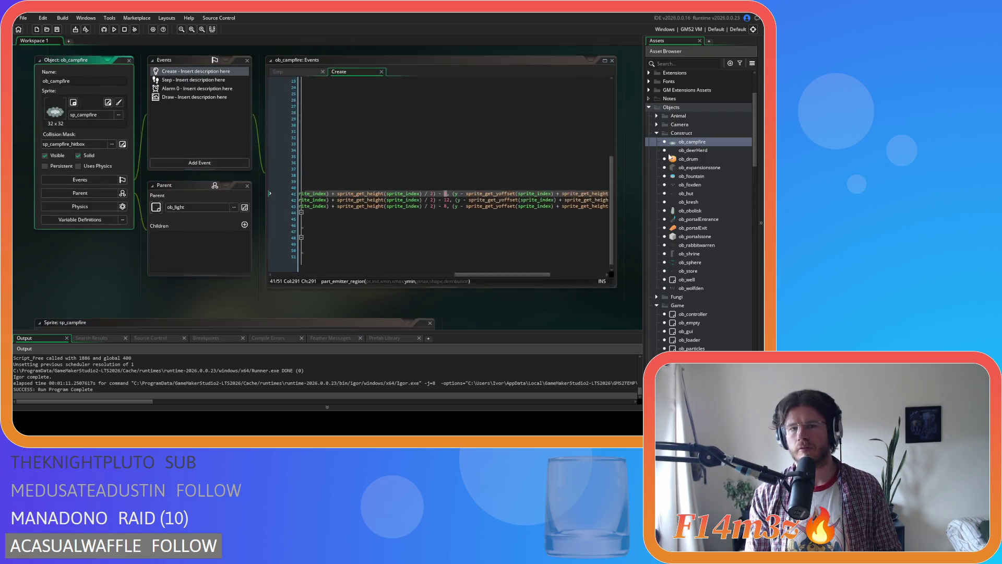
mouse_move(490, 284)
left_mouse_down()
mouse_move(531, 283)
mouse_move(517, 286)
left_mouse_up()
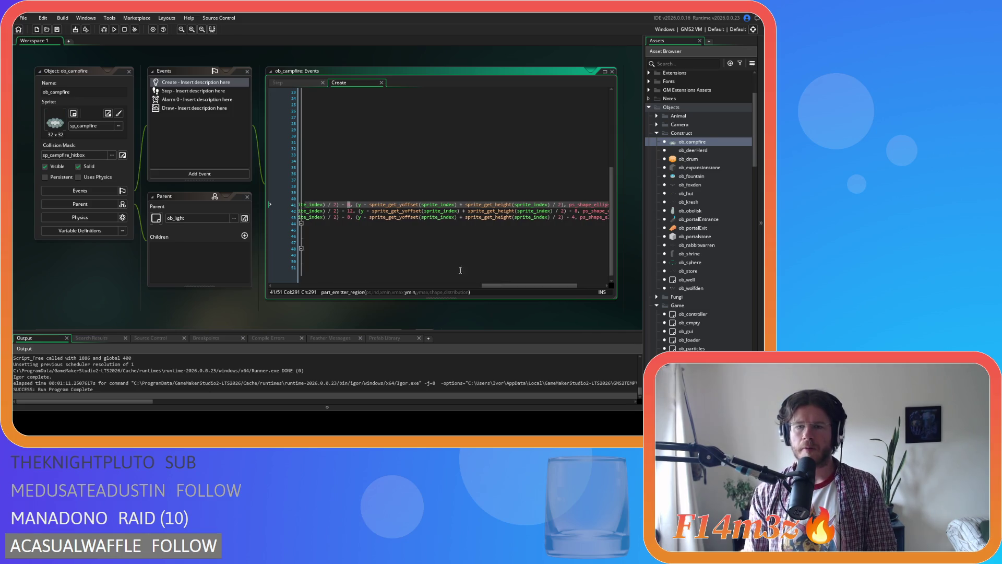
key("BackSpace")
key("BackSpace")
key("BackSpace")
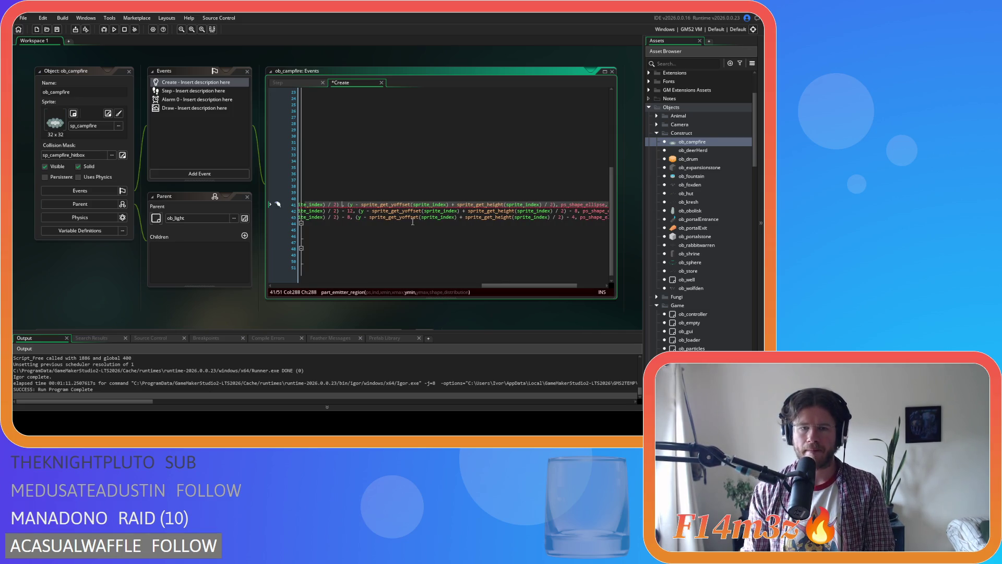
left_click(555, 204)
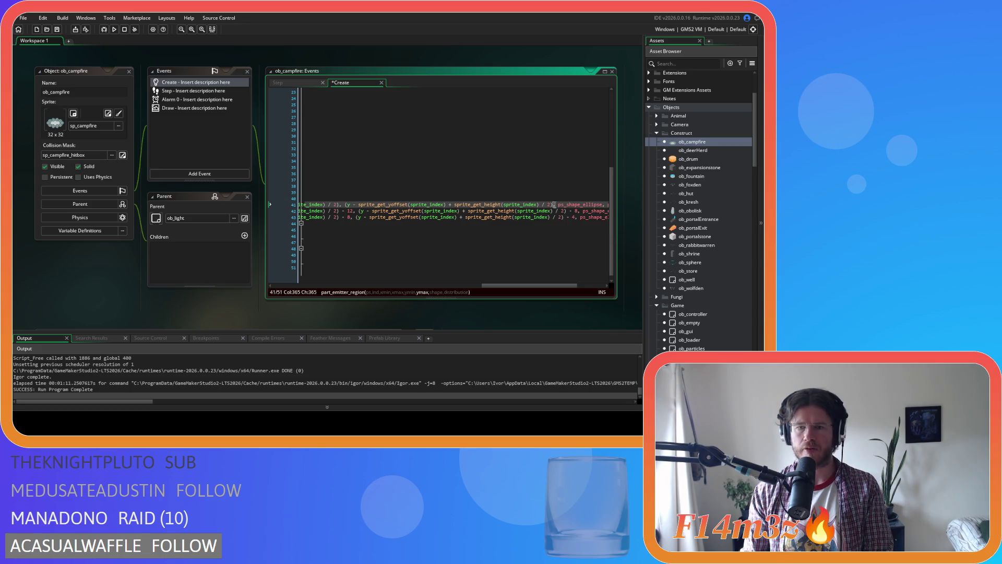
type("+ 4")
key("ctrl+z")
Step: Select the ' - 12' offset on line 42
mouse_move(499, 286)
left_mouse_down()
mouse_move(530, 290)
mouse_move(510, 291)
left_mouse_up()
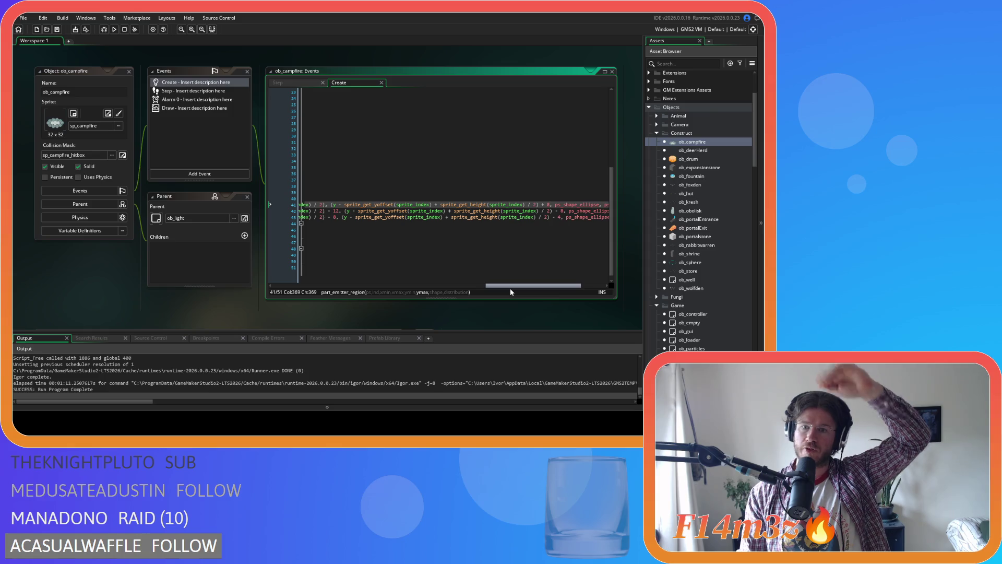
scroll(506, 288, "left", 1)
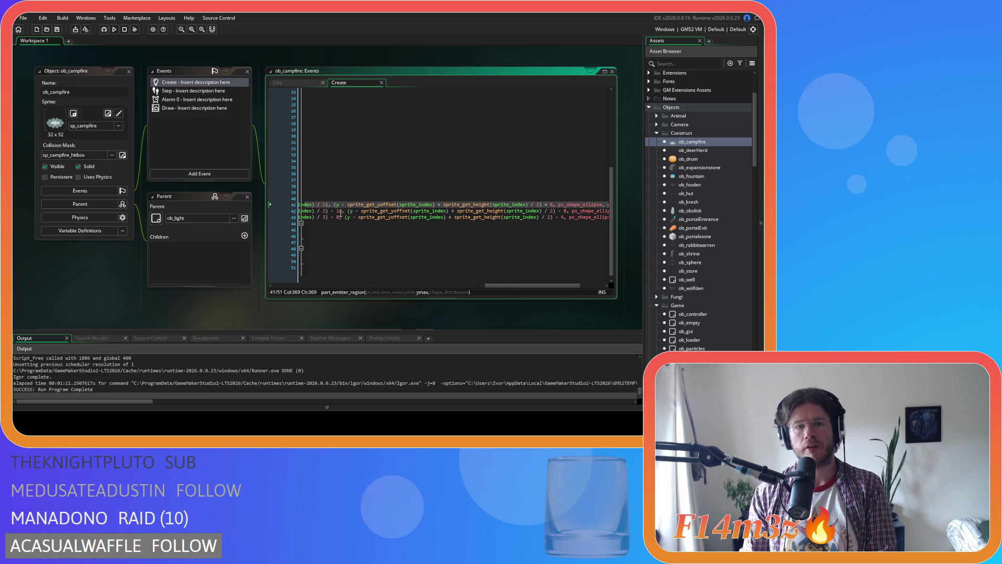
left_click_drag(342, 211, 328, 212)
Step: On line 42, delete the ' - 12' offset, change the 8 to 4, and save
key("BackSpace")
double_click(551, 210)
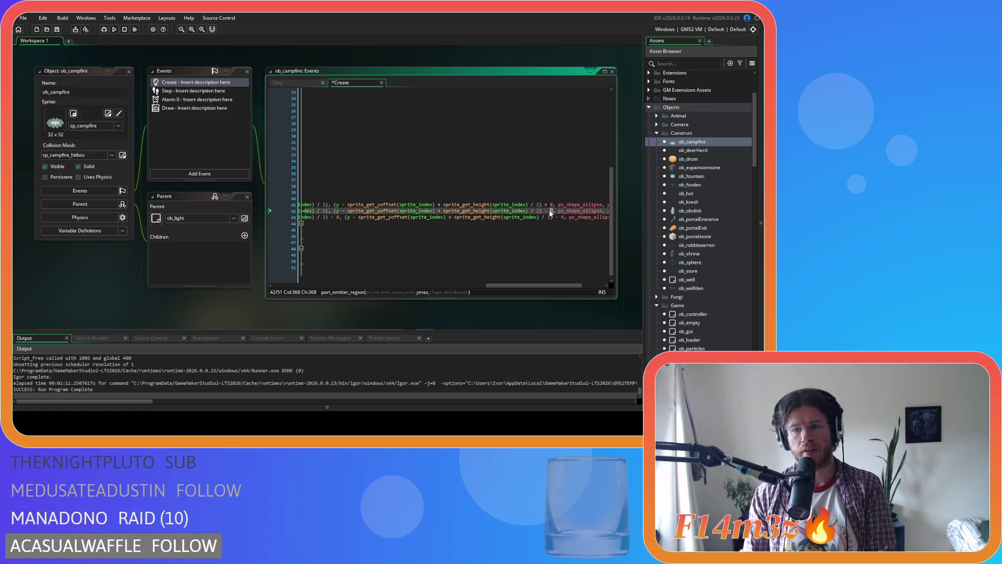
type("4")
key("ctrl+s")
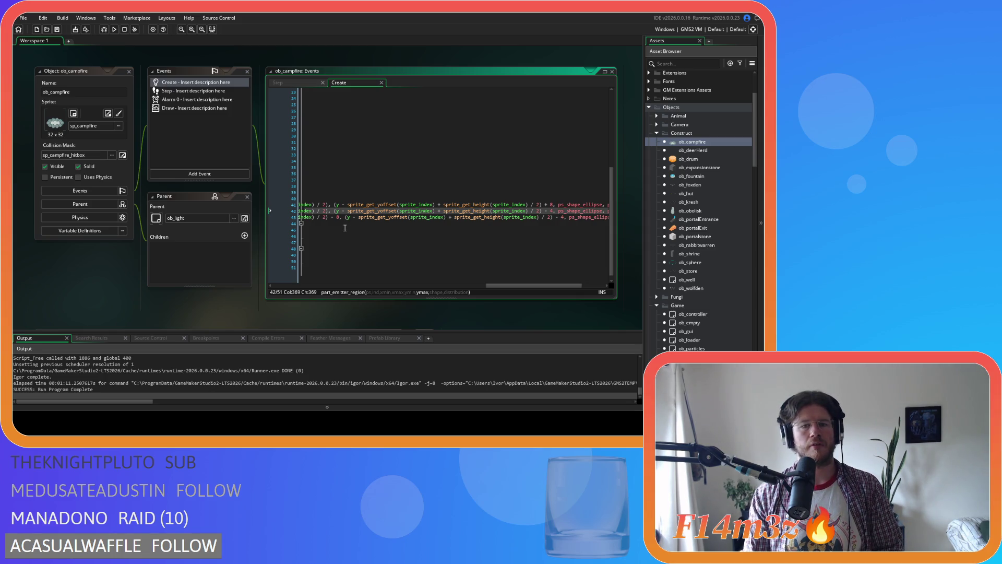
Step: On line 43, remove the horizontal 8 shift, set the vertical offset to + 4, and save
double_click(337, 217)
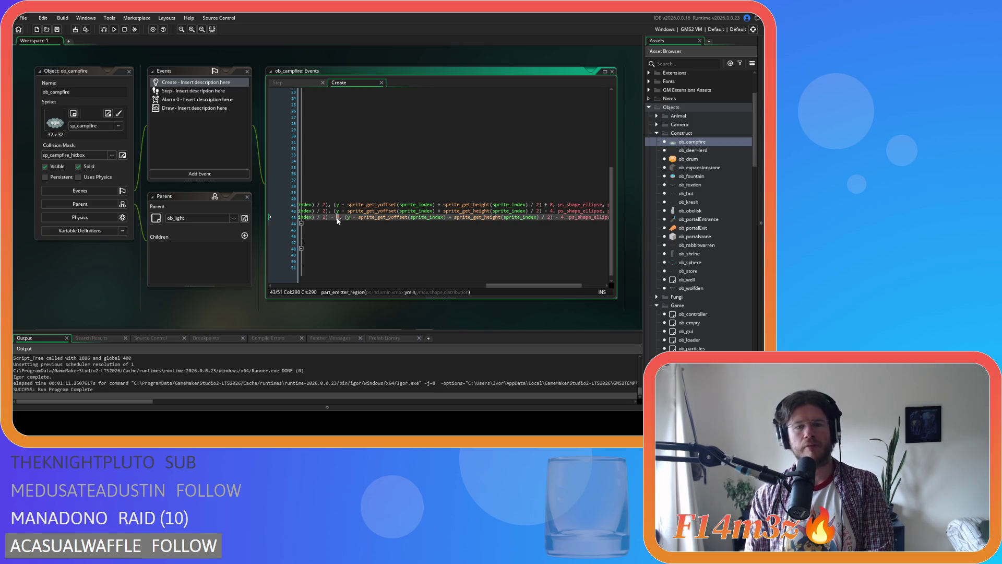
key("BackSpace")
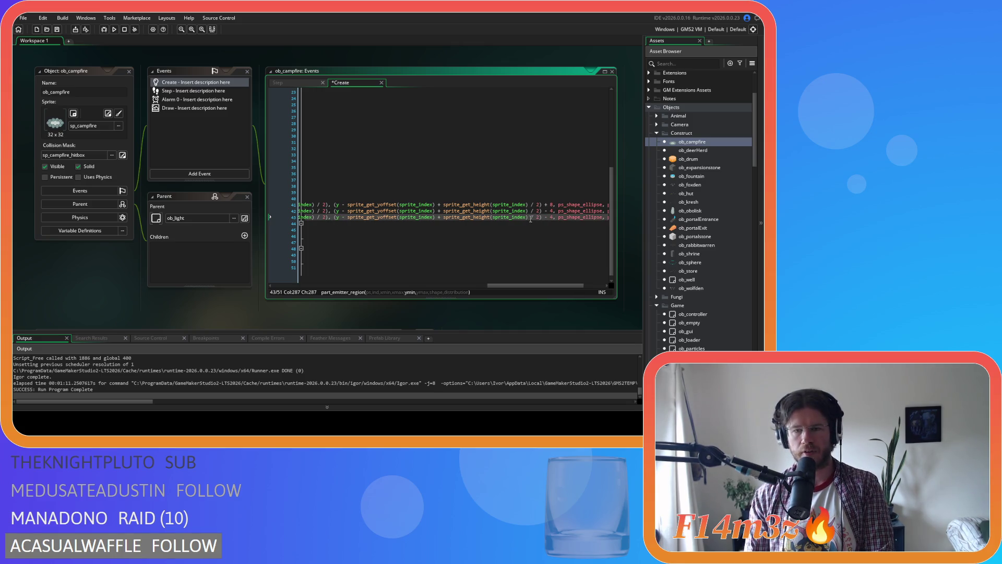
double_click(546, 217)
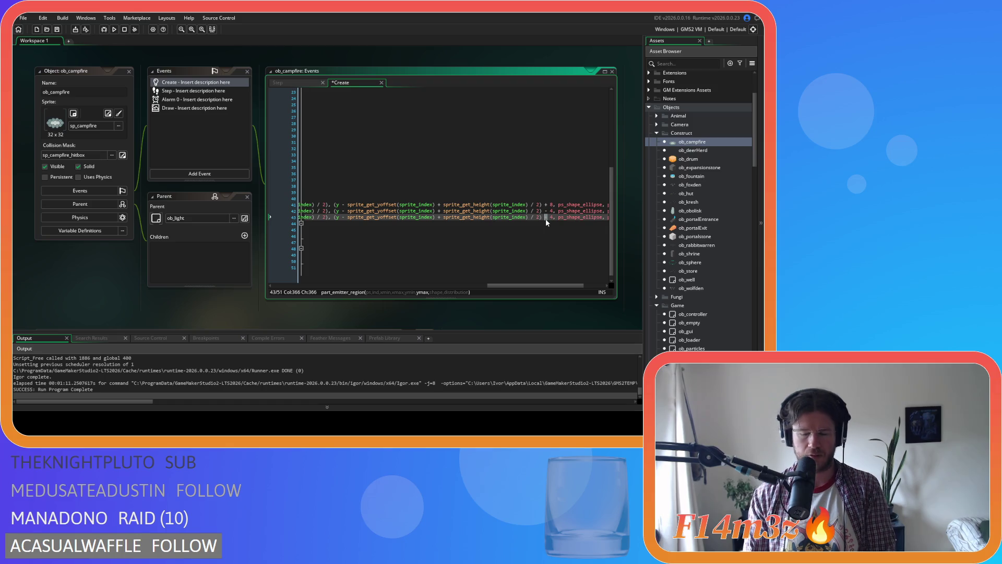
type("+")
key("ctrl+s")
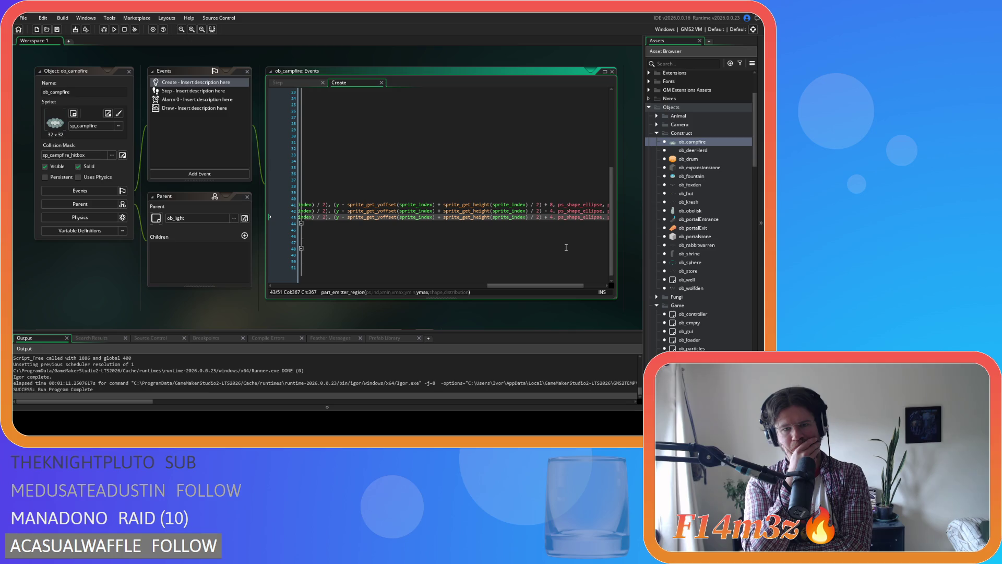
Step: Copy the three emitter-region lines 41–43 from ob_campfire's Create code
left_click_drag(535, 285, 556, 286)
left_click_drag(582, 217, 186, 198)
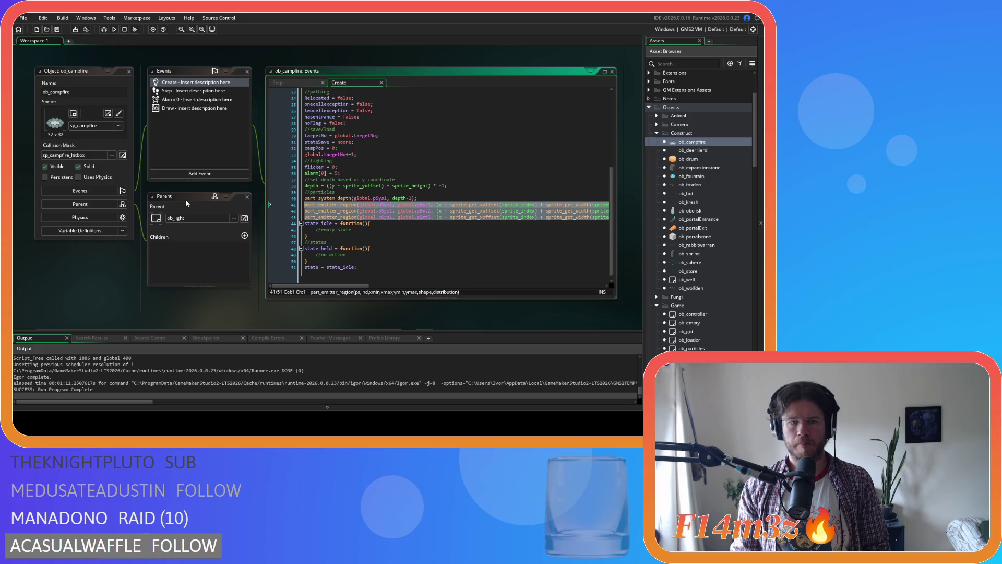
scroll(690, 282, "down", 3)
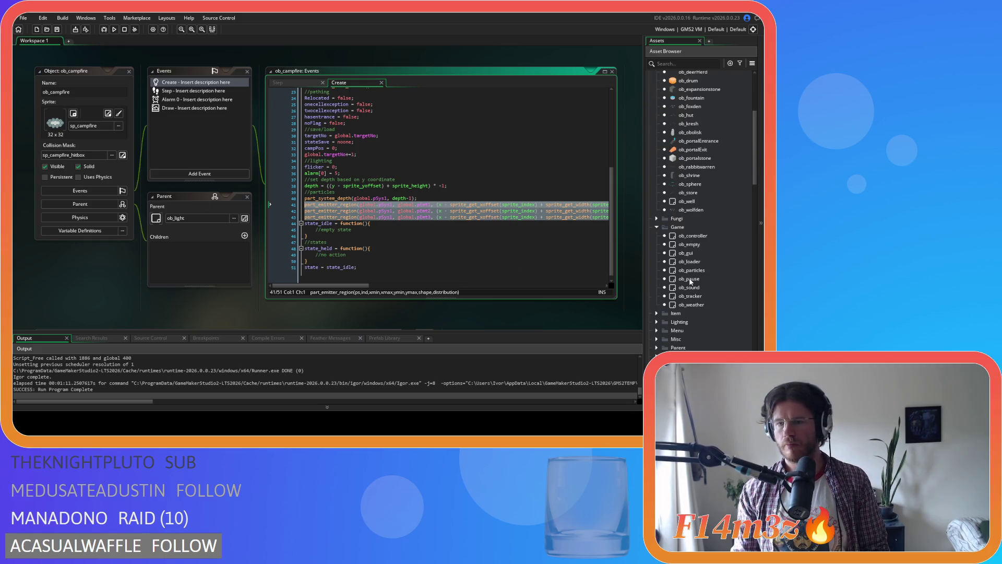
scroll(689, 278, "down", 10)
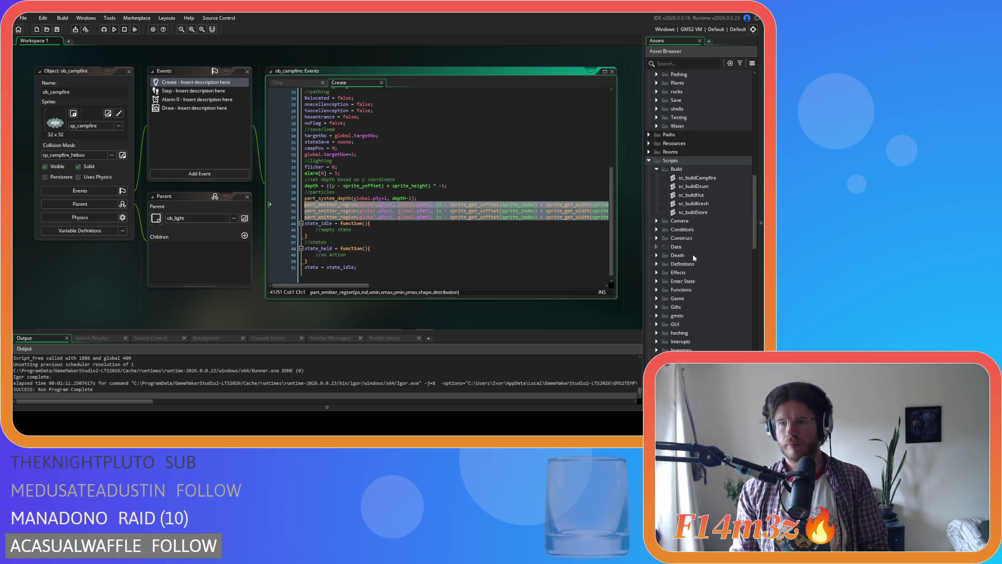
scroll(693, 253, "up", 8)
scroll(693, 254, "down", 9)
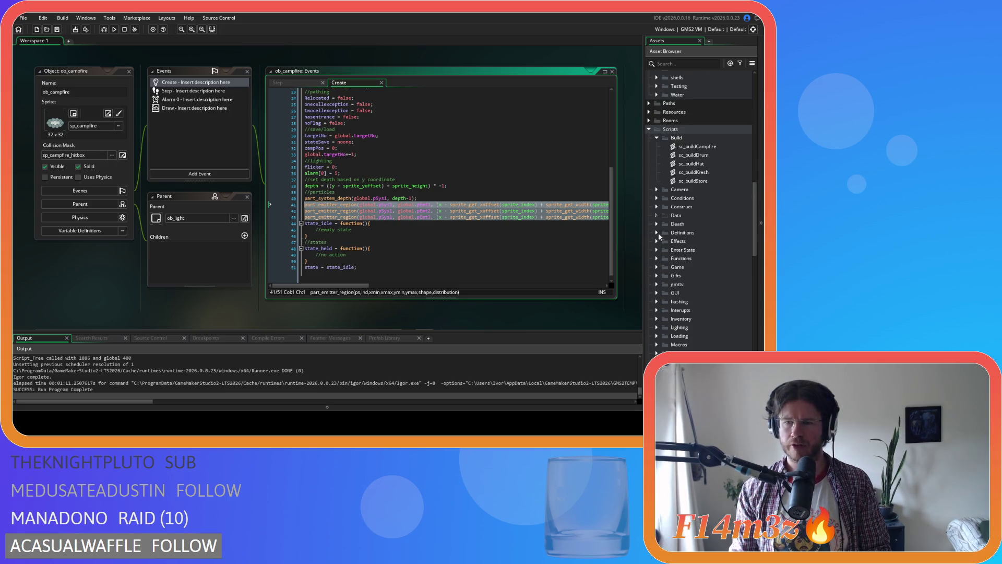
right_click(518, 213)
left_click(547, 228)
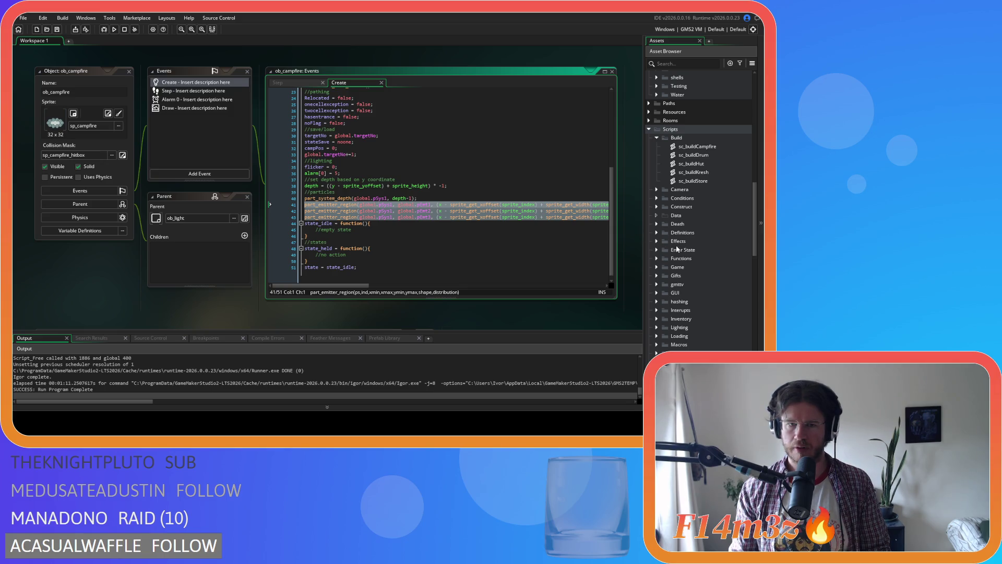
Step: Open sc_drop and search for 'ob_campfire' until its campfire emitter code appears
scroll(676, 249, "down", 3)
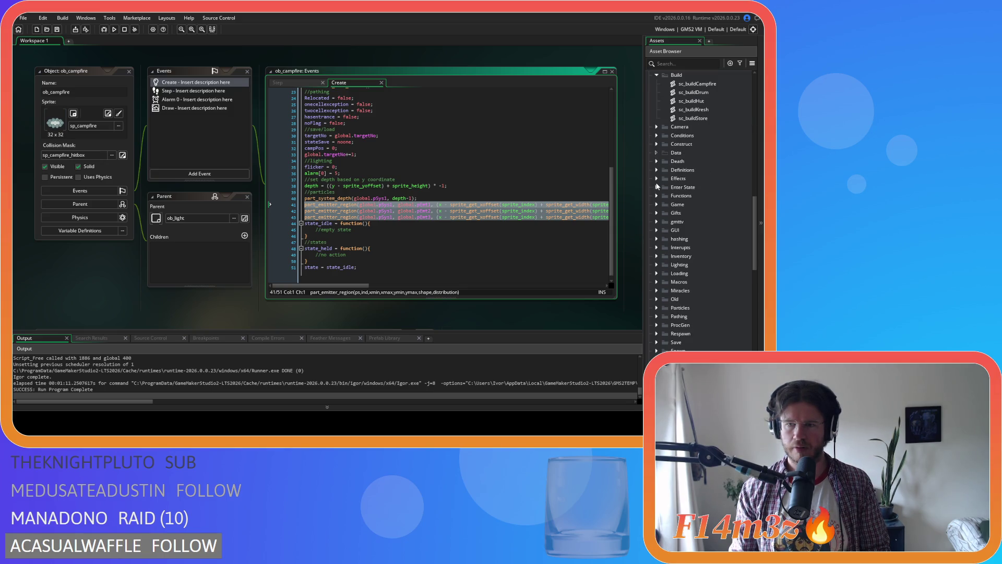
left_click(657, 205)
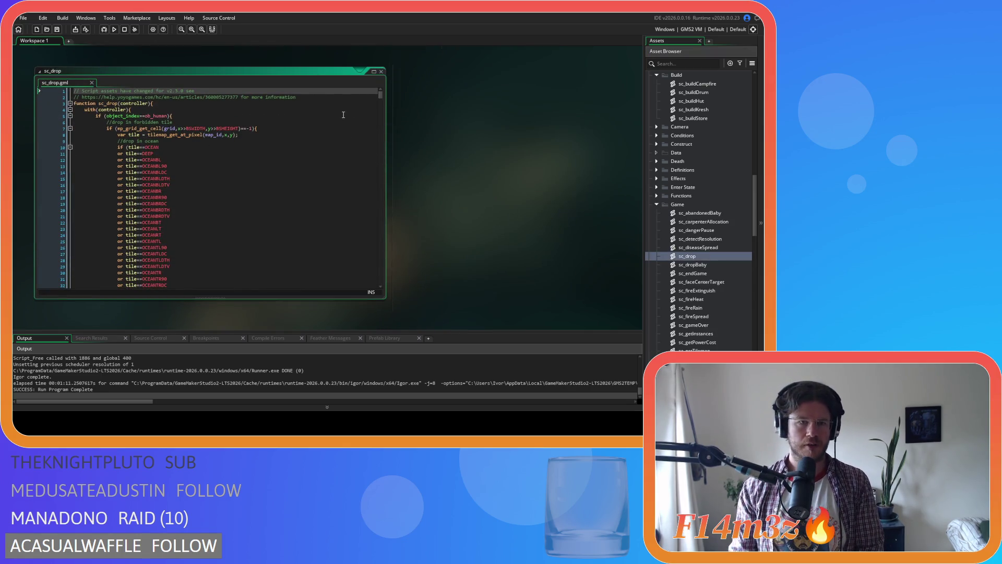
key("ctrl+f")
type("ob_")
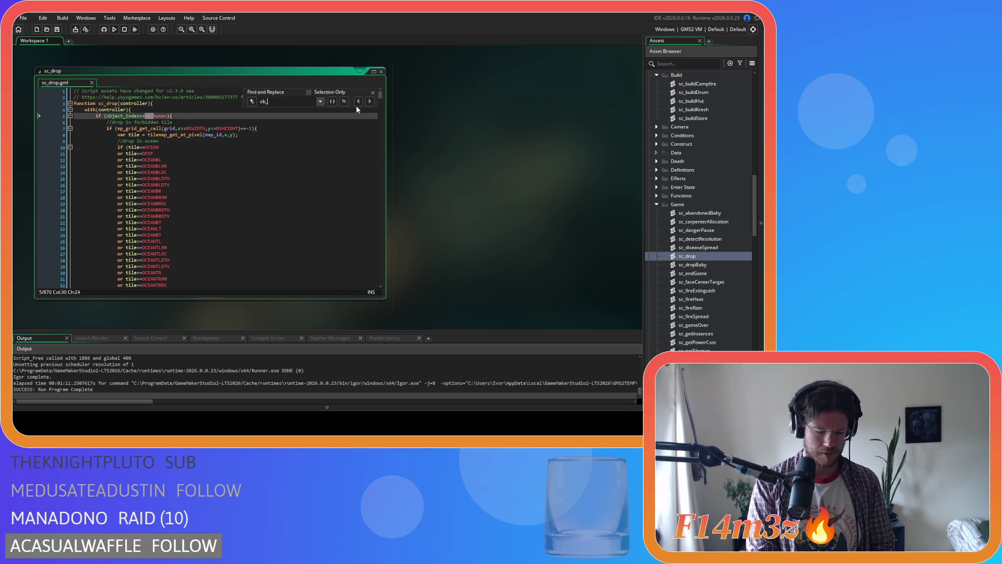
type("campfire")
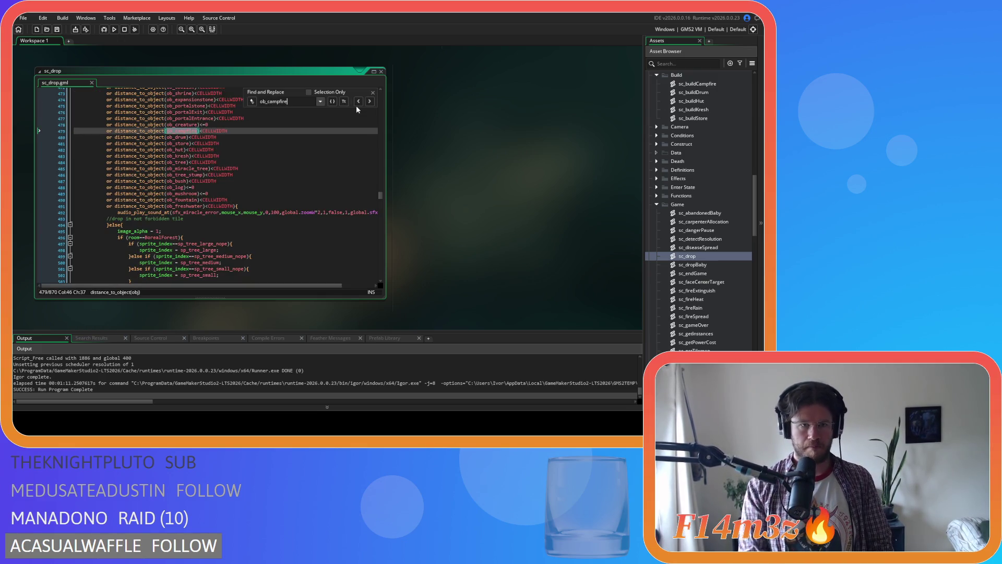
left_click(370, 101)
left_click(371, 102)
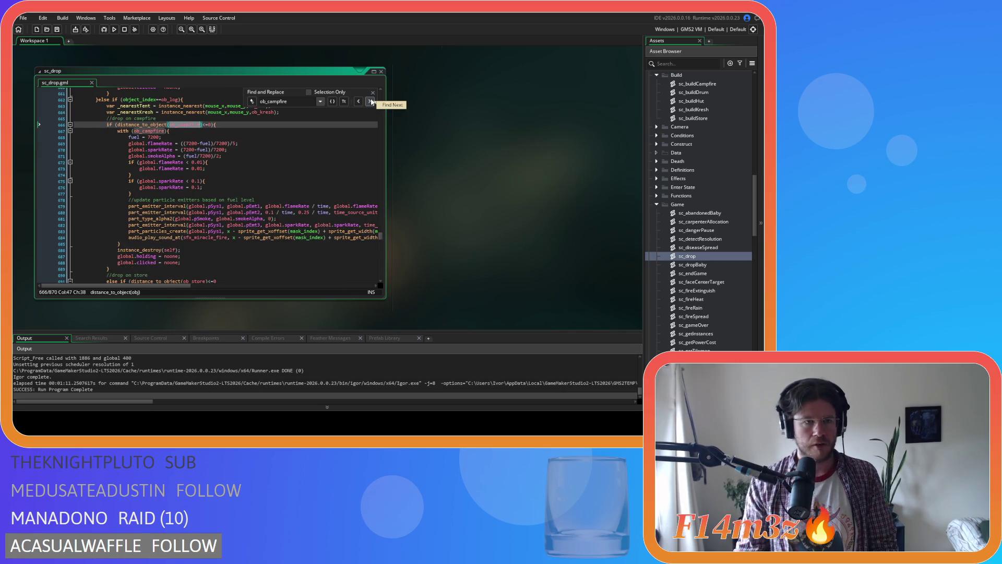
left_click(370, 102)
left_click(370, 102)
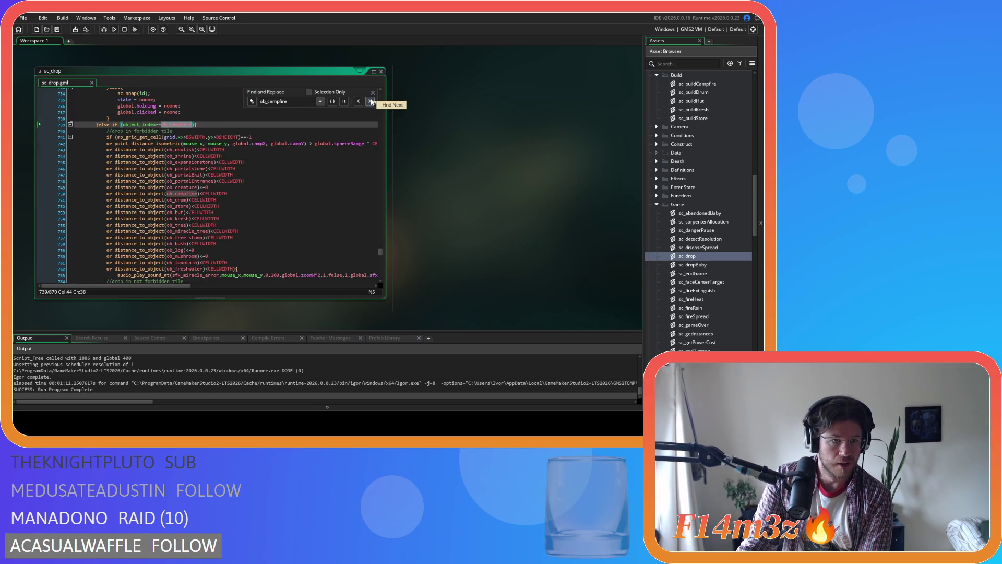
left_click(373, 92)
Step: Select the old emitter-region lines 773–775 in sc_drop
scroll(307, 170, "down", 10)
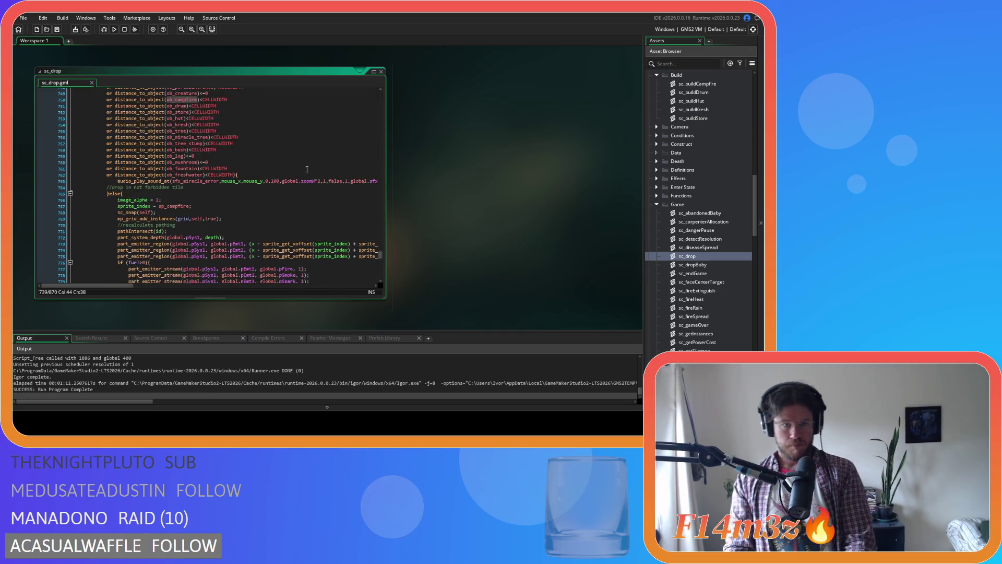
left_click_drag(131, 285, 378, 291)
left_click_drag(343, 146, 38, 133)
key("shift+Home")
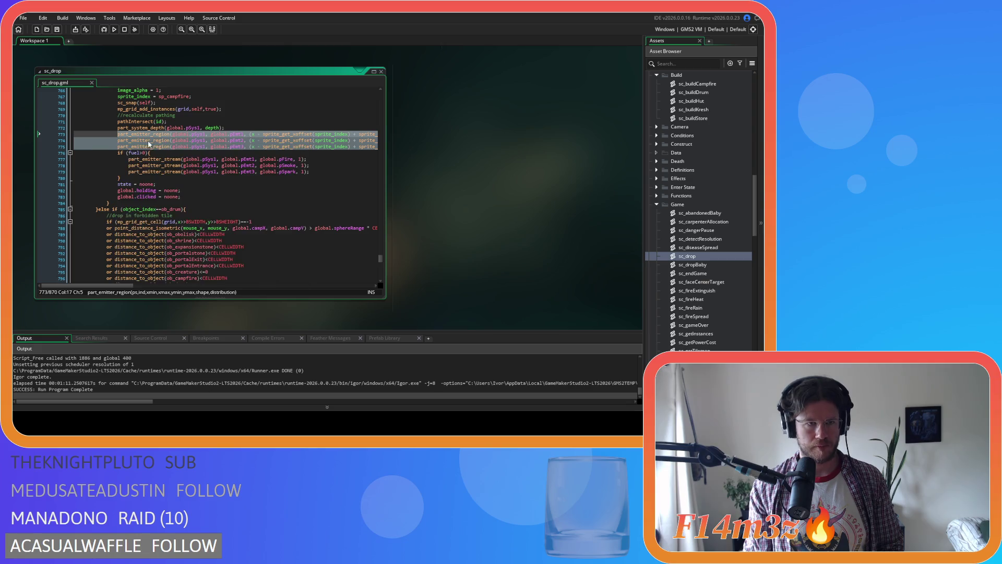
Step: Paste the adjusted emitter lines over lines 773–775 and indent lines 774–775 to match
key("ctrl+v")
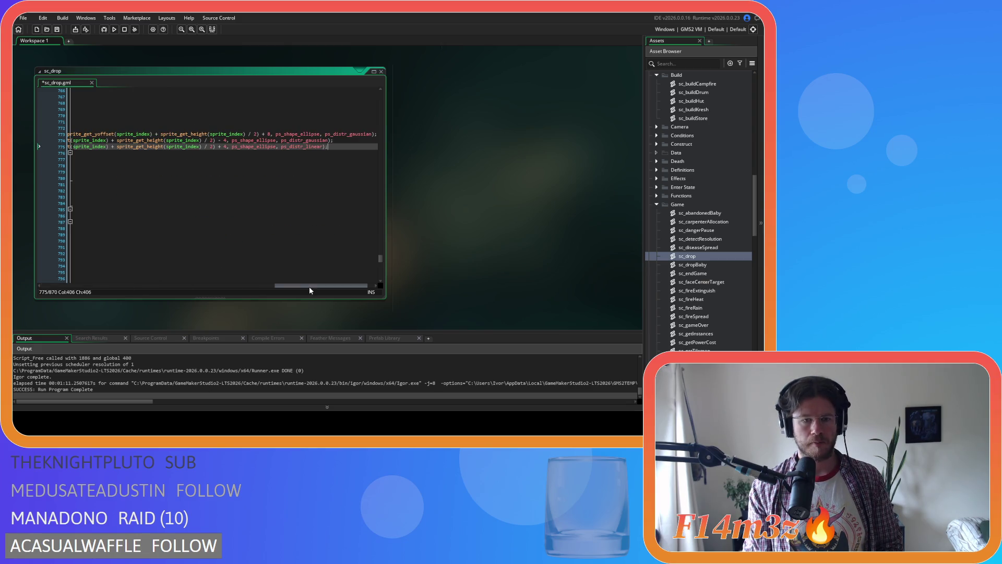
key("Home")
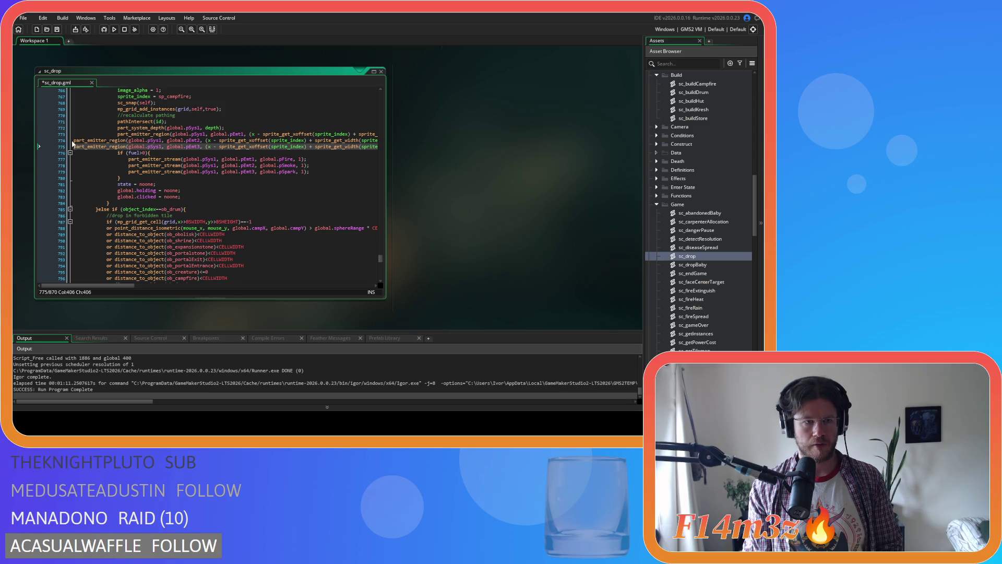
key("Up")
key("Tab")
key("Tab")
key("Tab")
key("Down")
key("Home")
key("Tab")
key("Tab")
key("Tab")
Step: Save sc_drop and build and run the game with F5
scroll(142, 187, "down", 2)
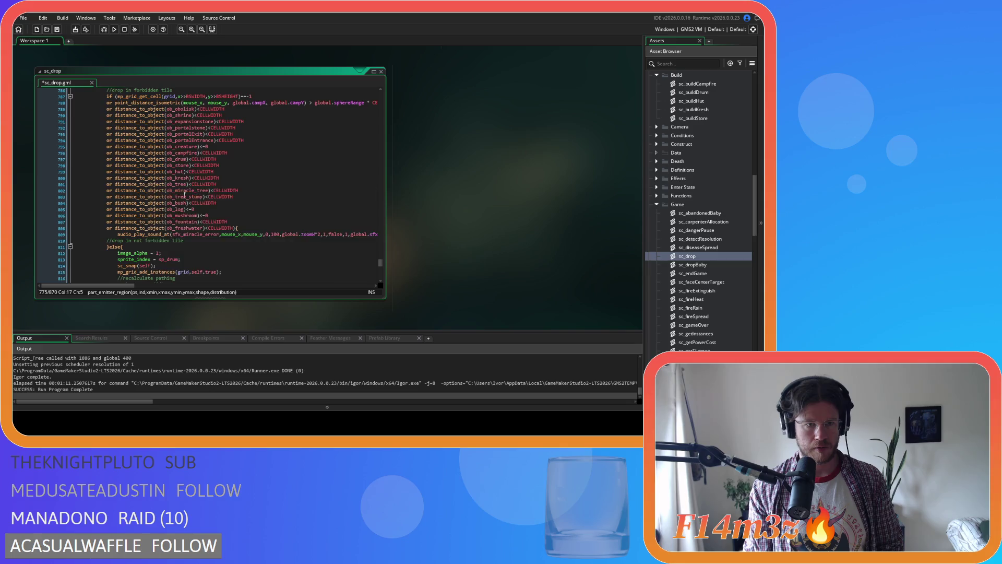
scroll(242, 207, "up", 11)
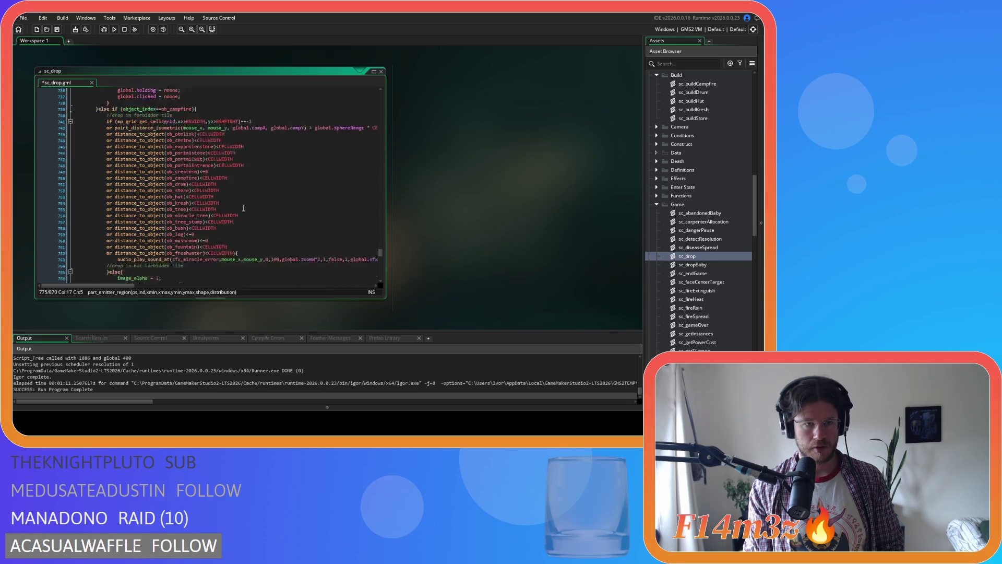
scroll(317, 238, "down", 9)
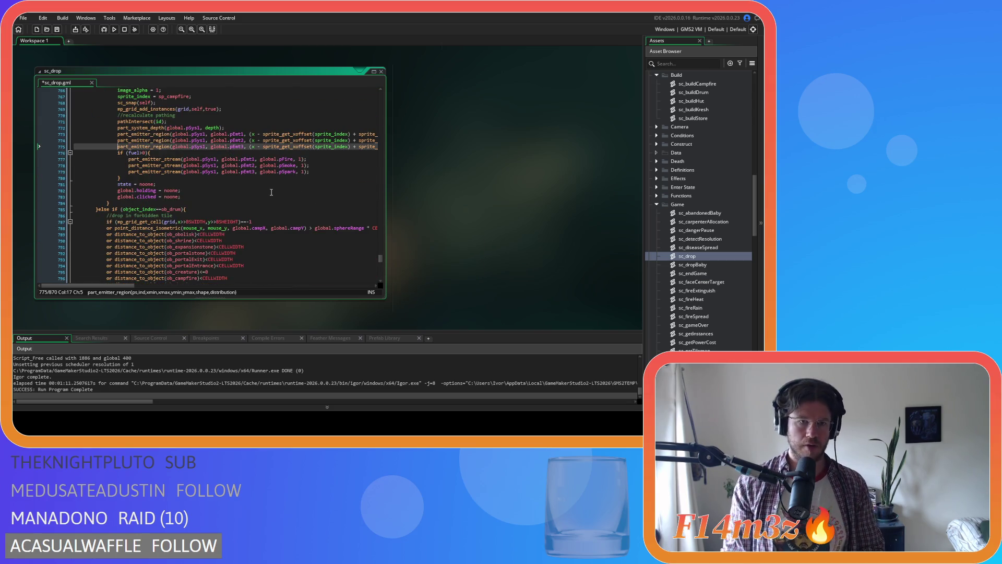
key("ctrl+s")
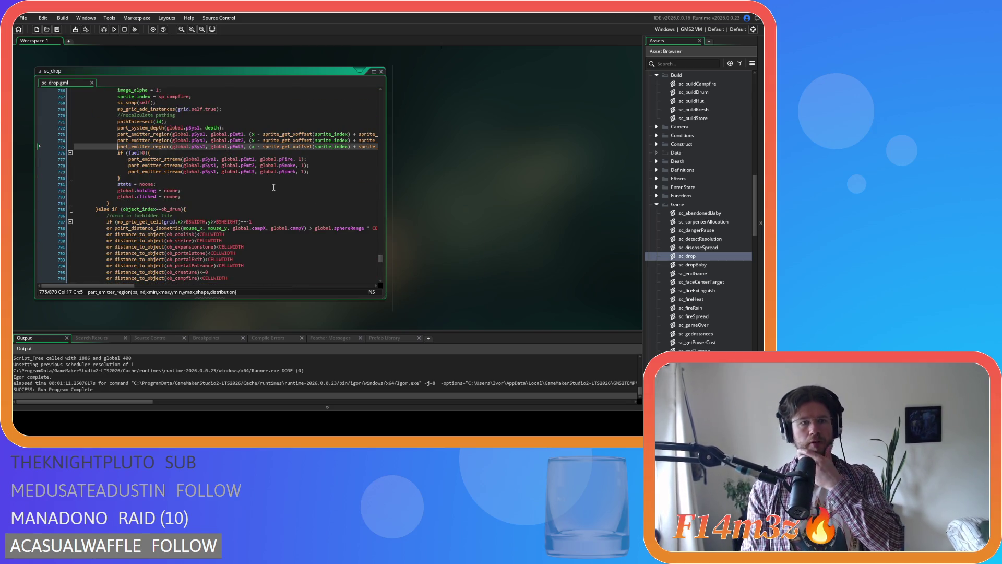
key("F5")
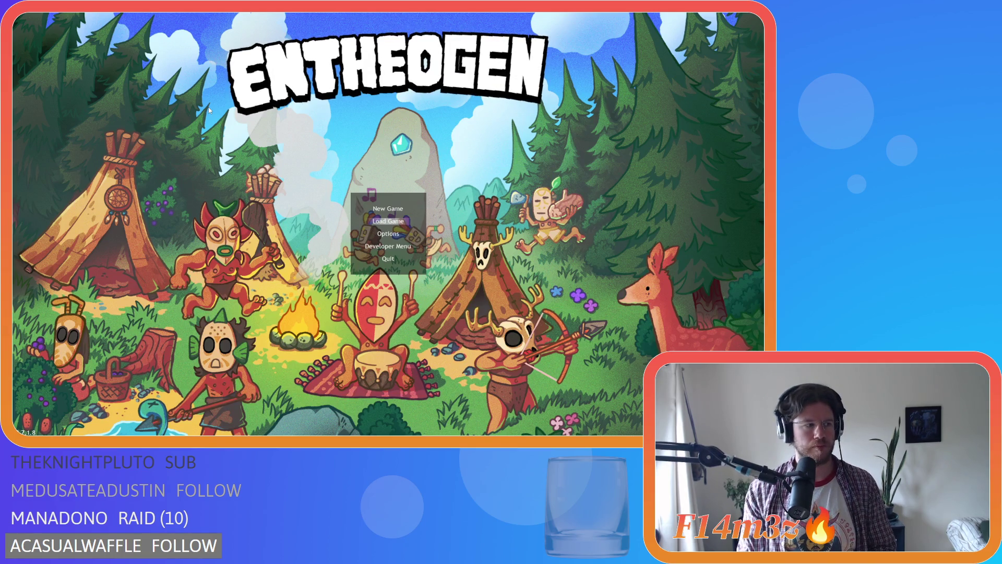
key("Return")
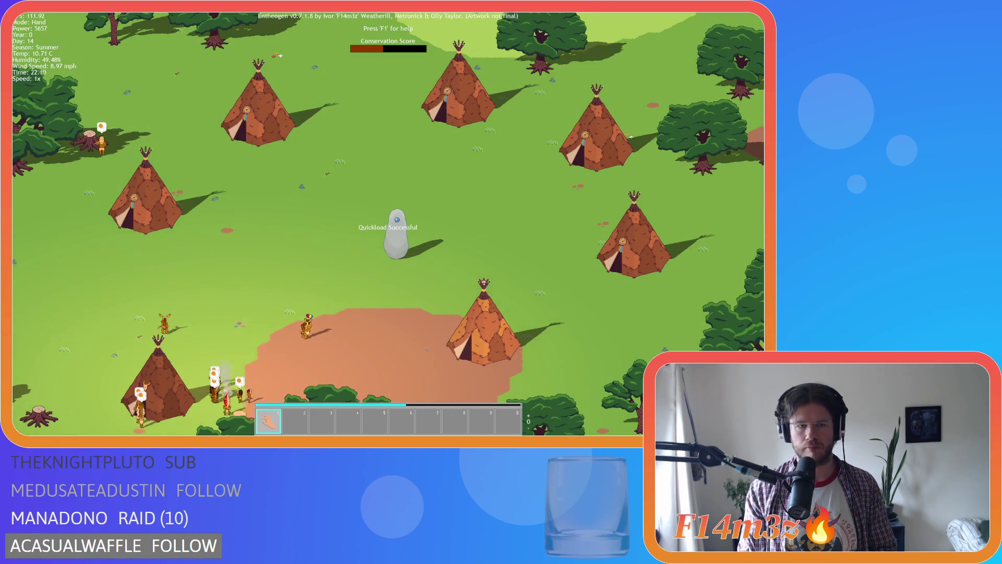
scroll(387, 187, "up", 5)
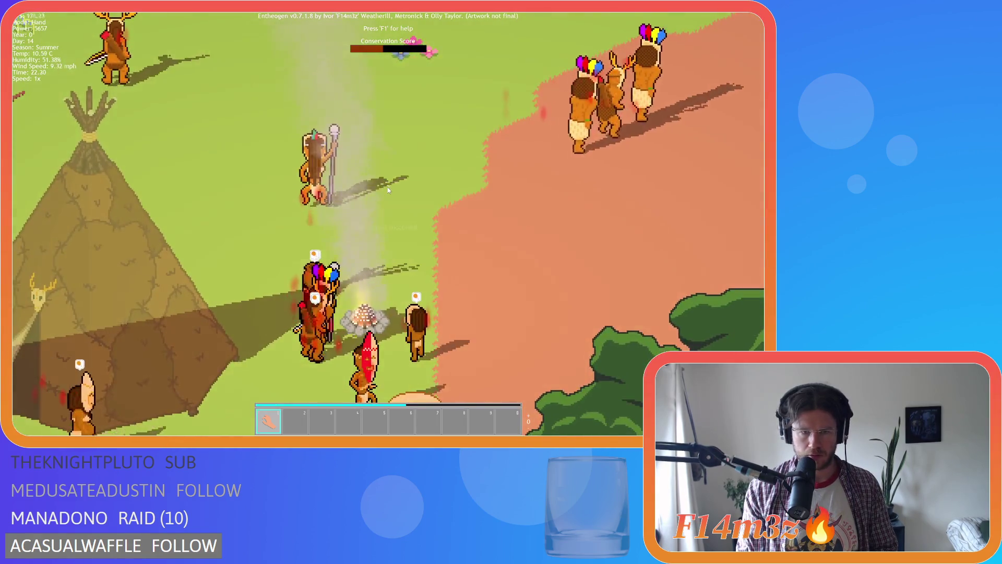
scroll(386, 190, "up", 3)
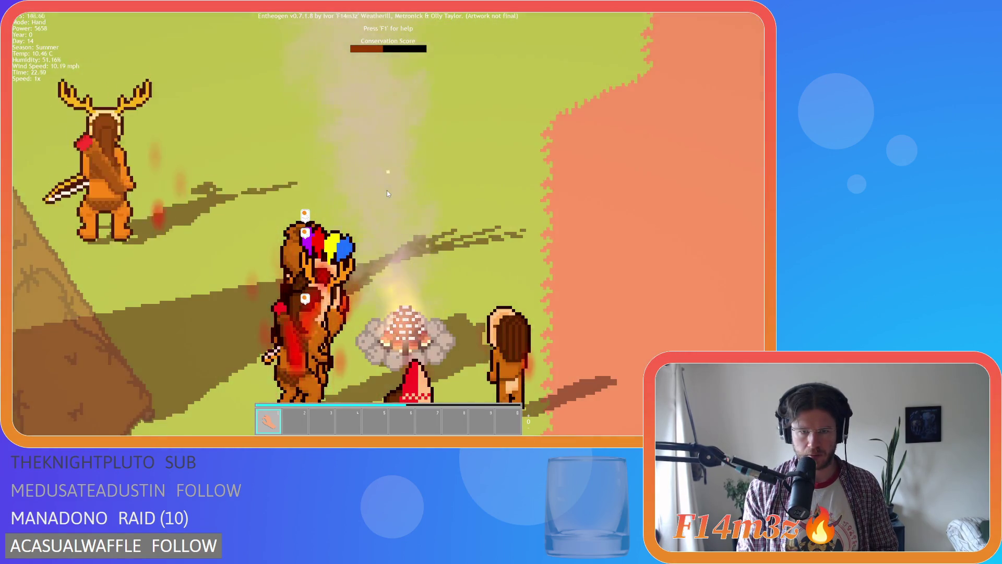
key("s")
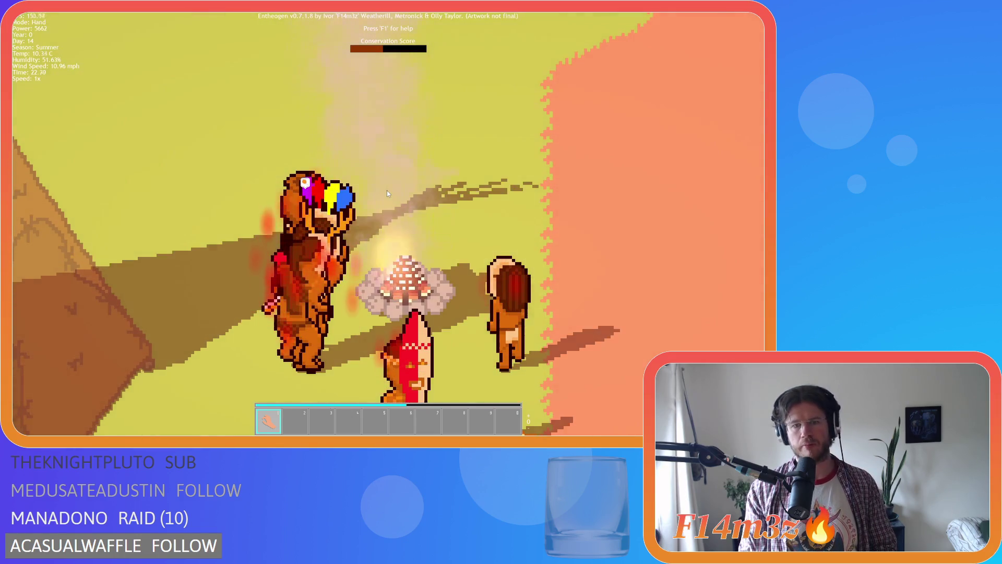
key("s")
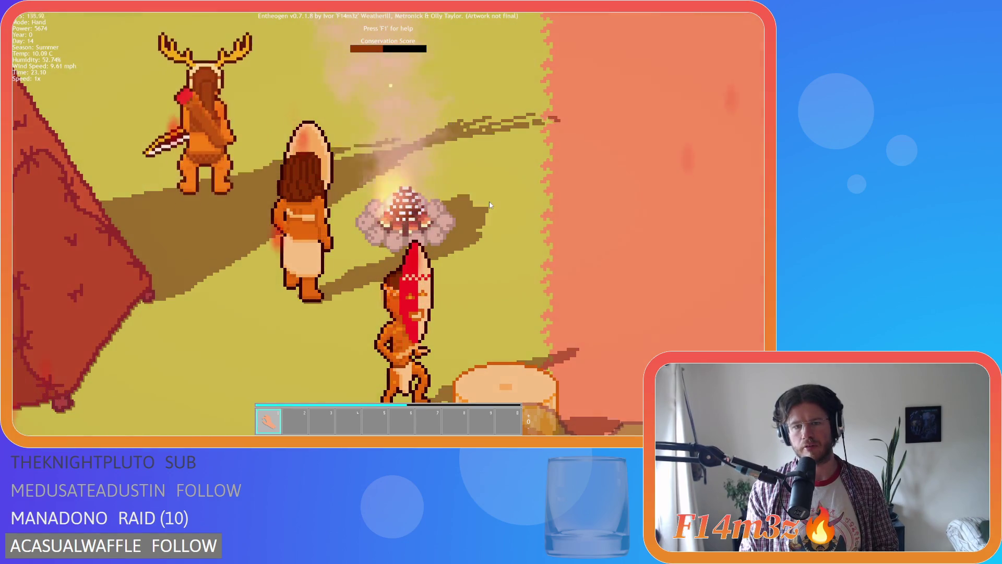
scroll(490, 205, "down", 5)
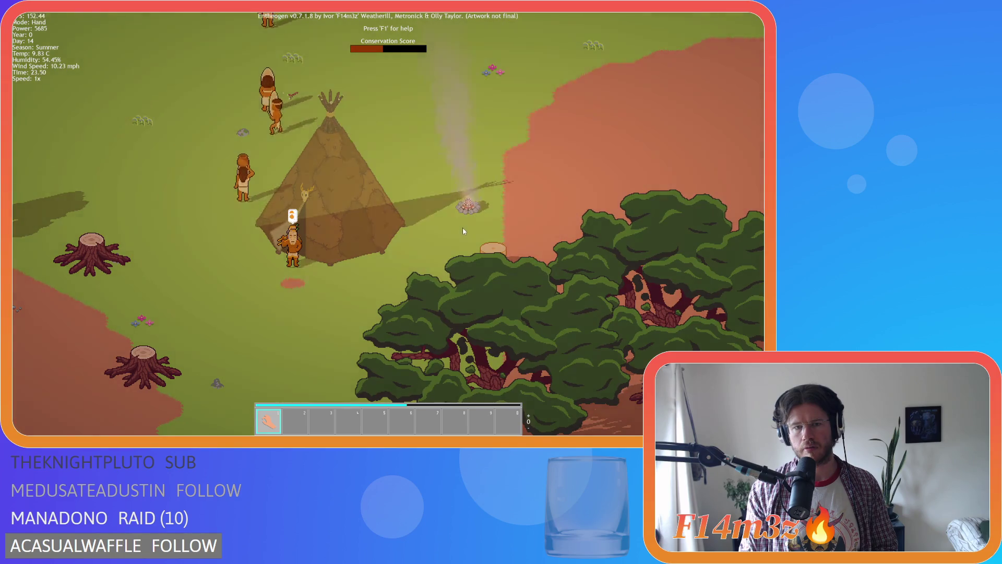
key("w")
key("d")
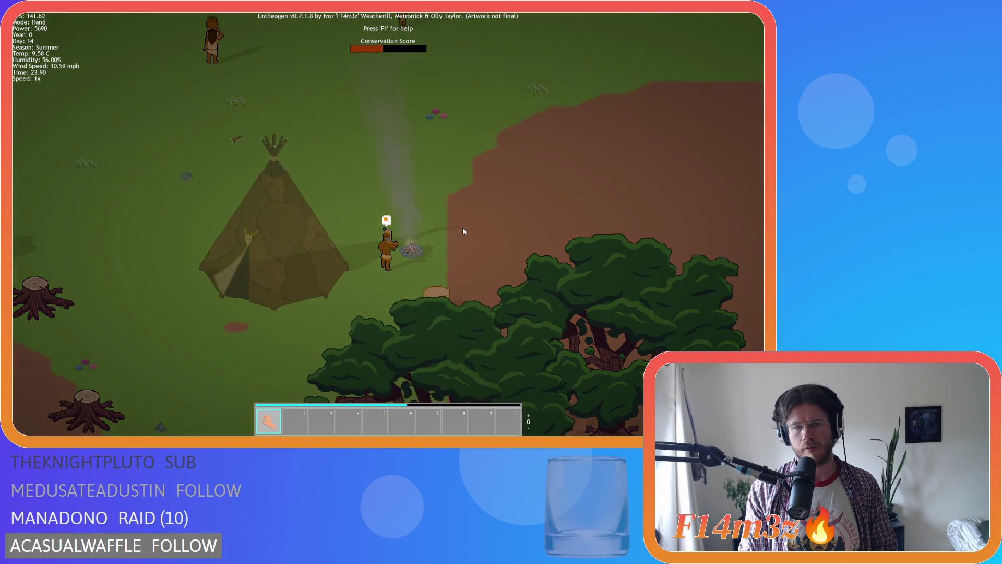
scroll(463, 231, "down", 6)
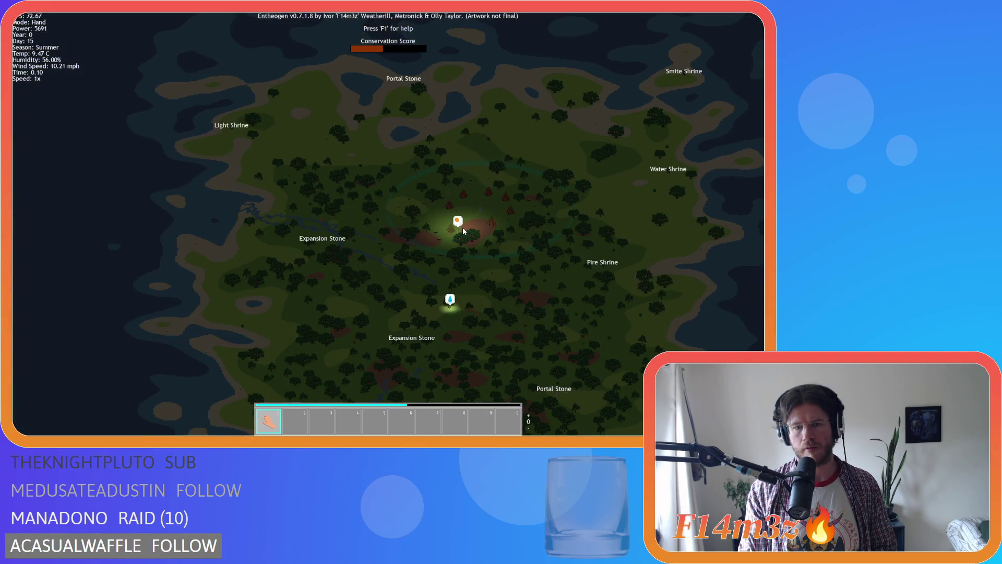
Step: Zoom and pan around the campfire, running the game at 8x speed then back to 1x
scroll(463, 231, "up", 6)
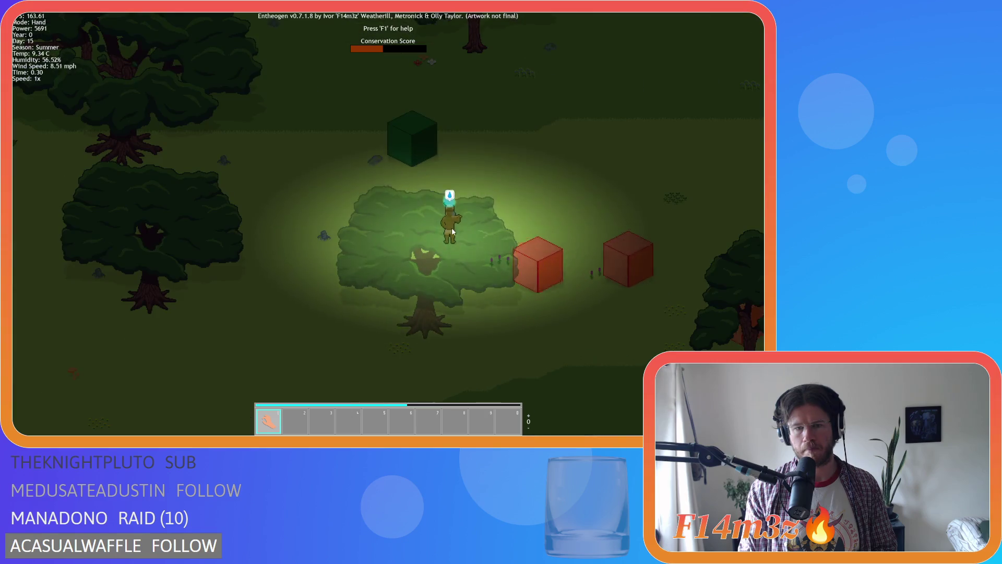
scroll(443, 260, "down", 4)
scroll(441, 292, "up", 6)
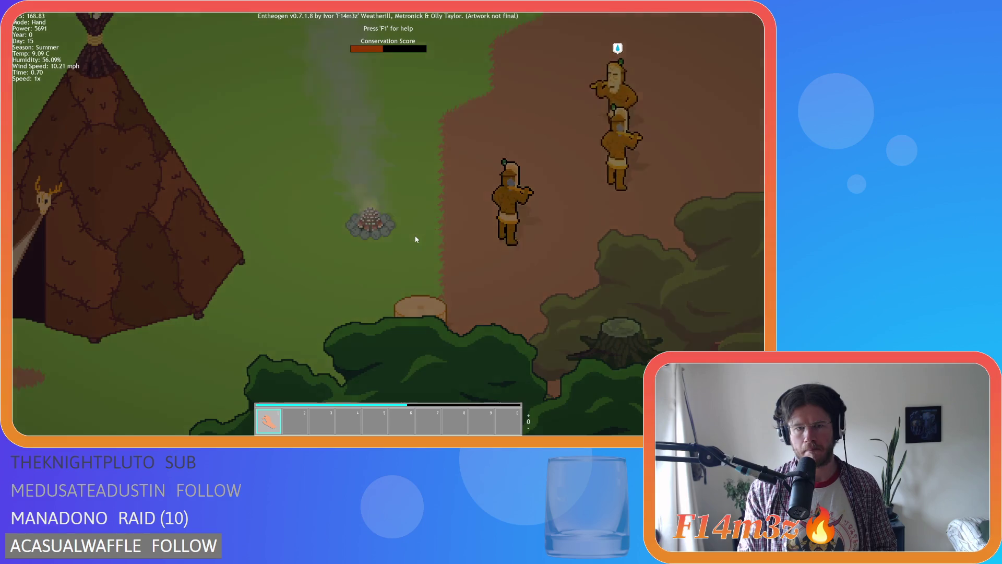
key("a")
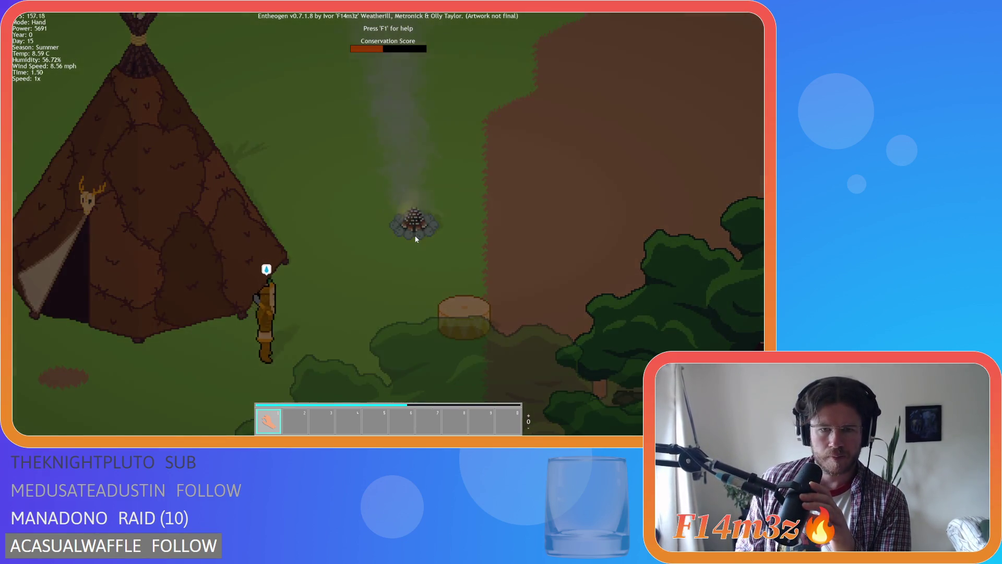
scroll(416, 238, "down", 3)
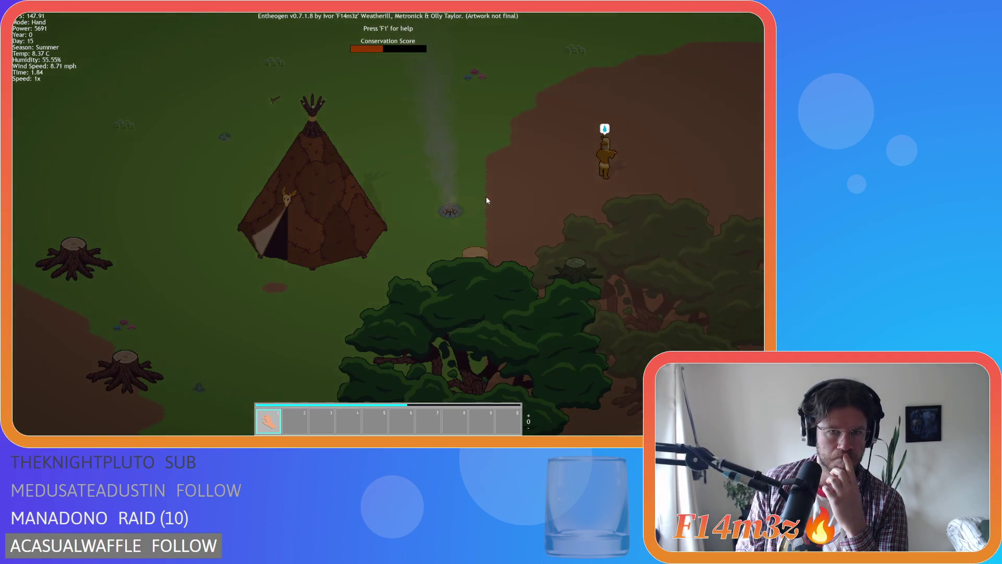
left_click_drag(486, 200, 433, 209)
key("equal")
key("equal")
key("equal")
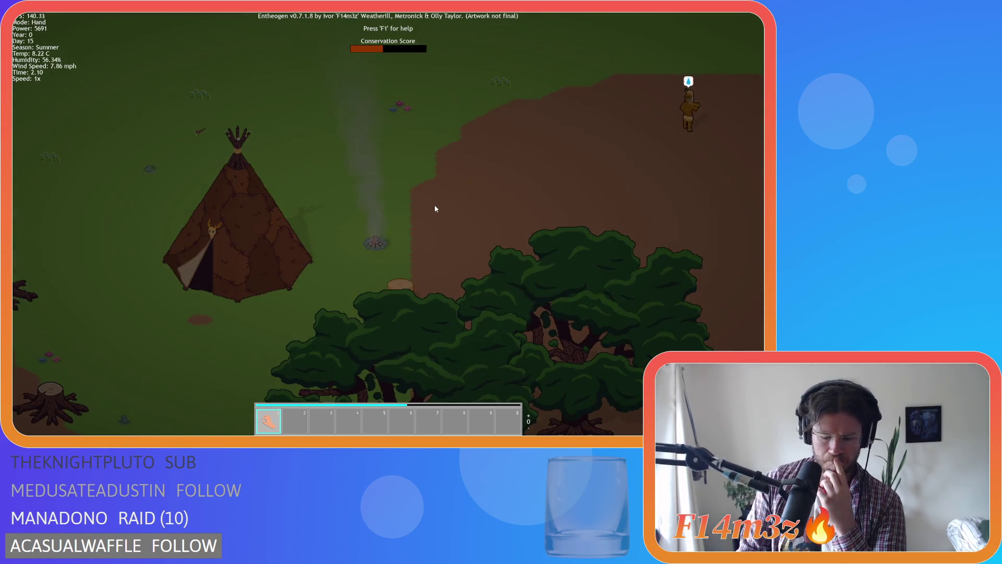
key("minus")
key("minus")
key("minus")
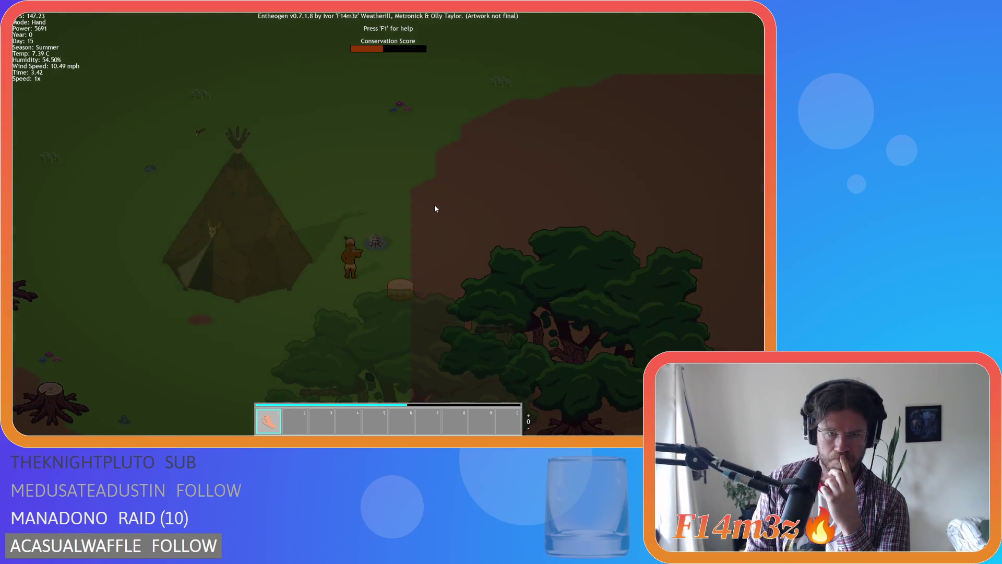
scroll(406, 223, "up", 3)
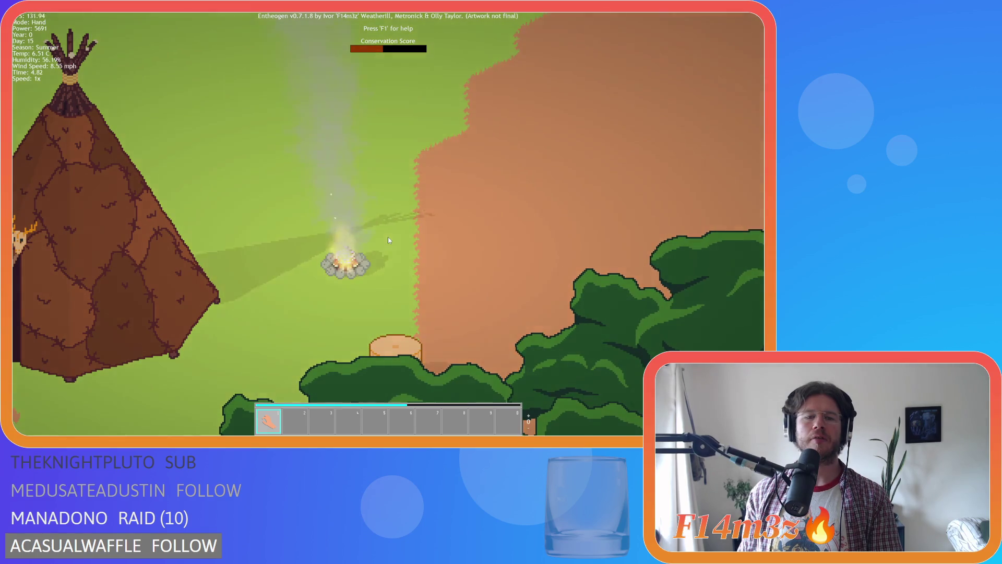
Step: Quit the game, dismissing the first quit prompt and confirming the second with Y
key("Escape")
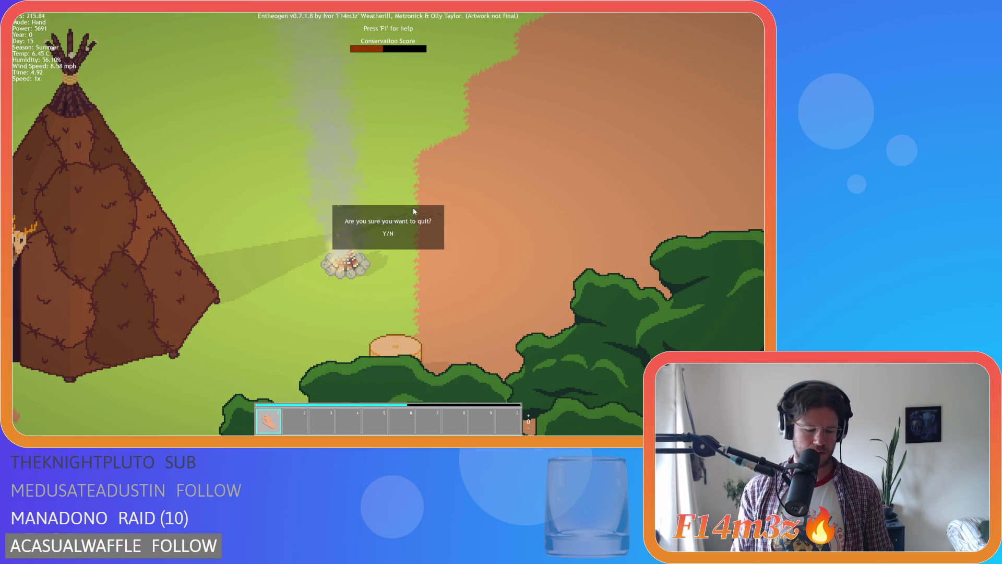
key("n")
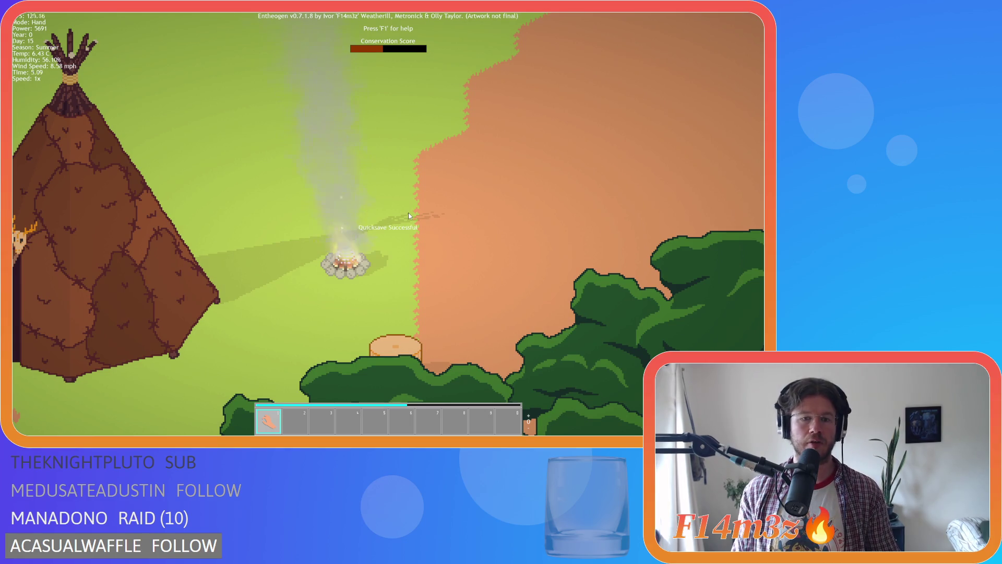
key("Escape")
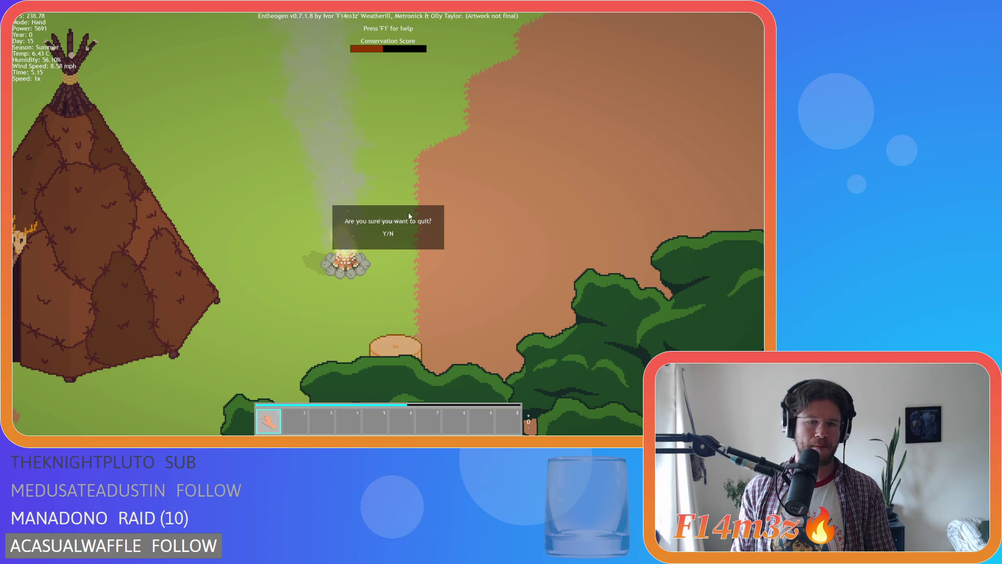
key("y")
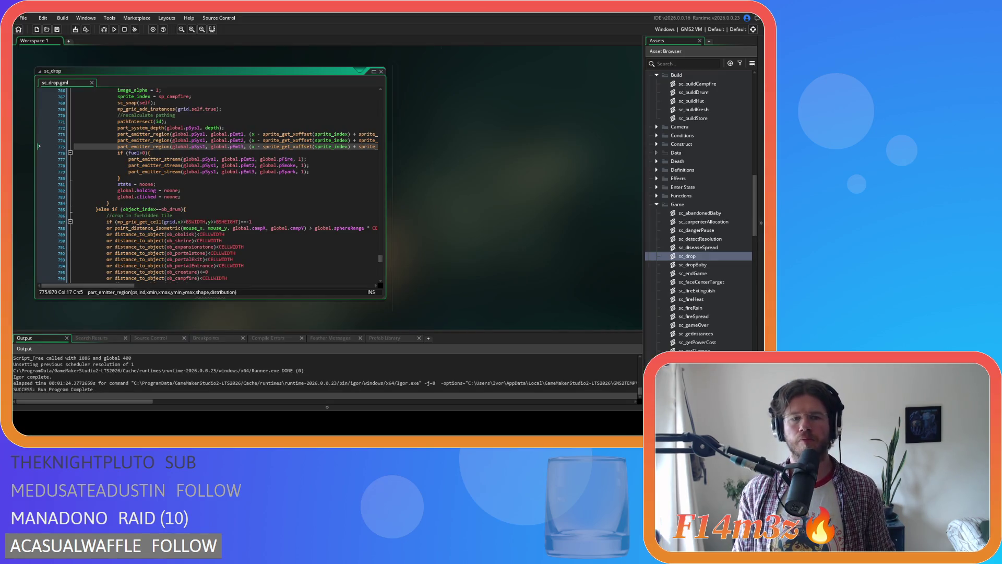
Step: Add ' - 2' after line 774's x term in sc_drop and enter 6 in its offset
scroll(344, 272, "right", 10)
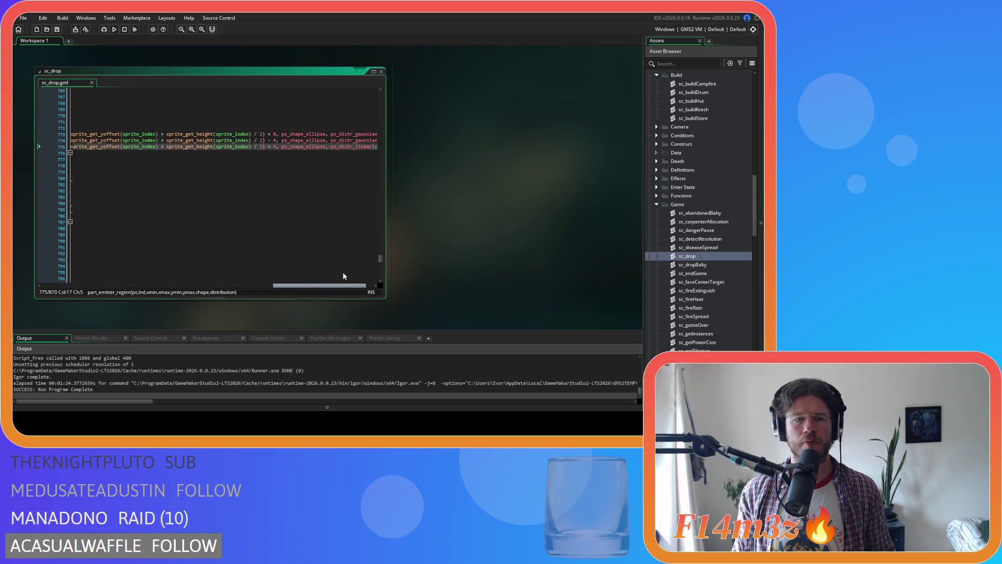
scroll(334, 275, "left", 4)
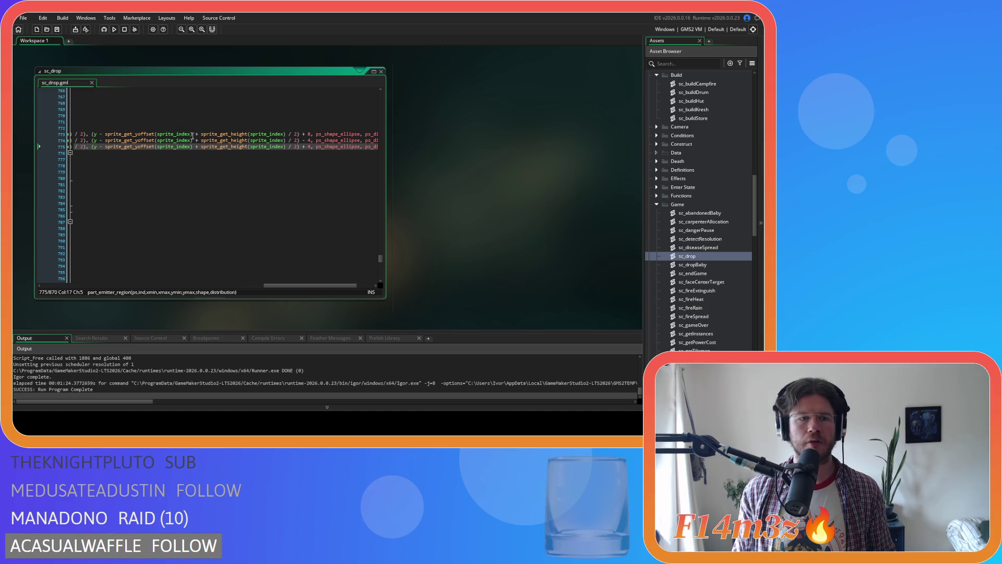
left_click_drag(279, 285, 278, 286)
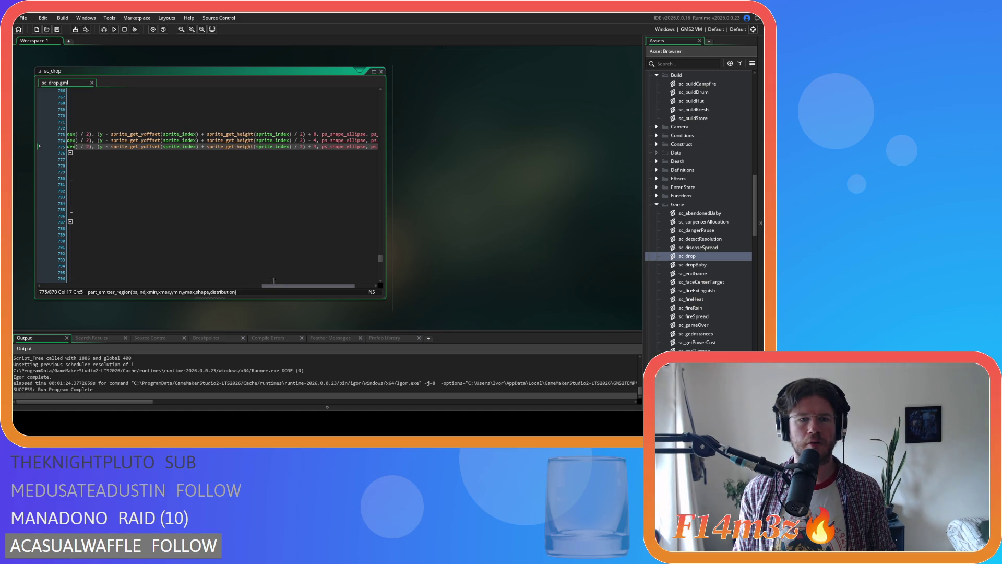
left_click(138, 134)
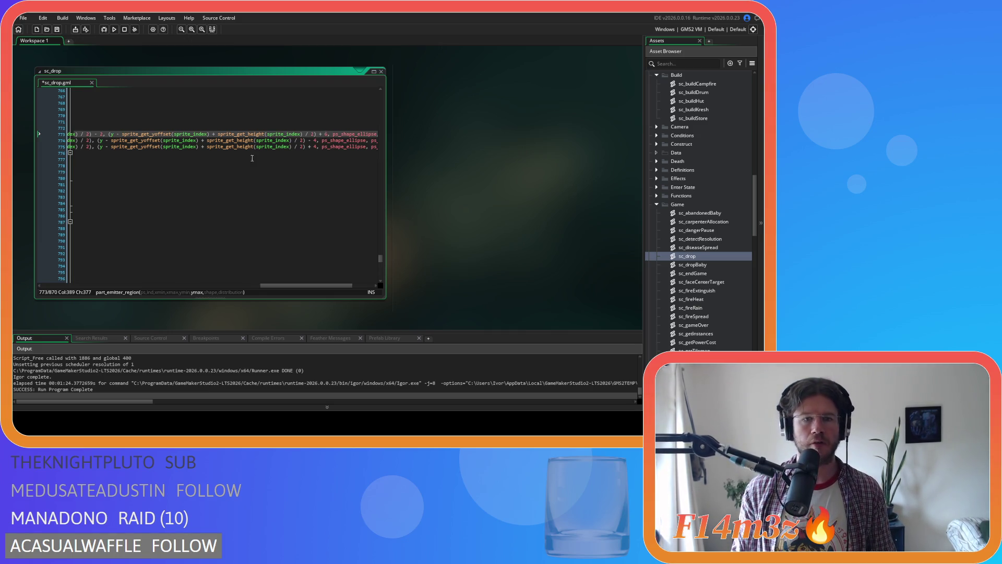
left_click(91, 140)
type("- 2")
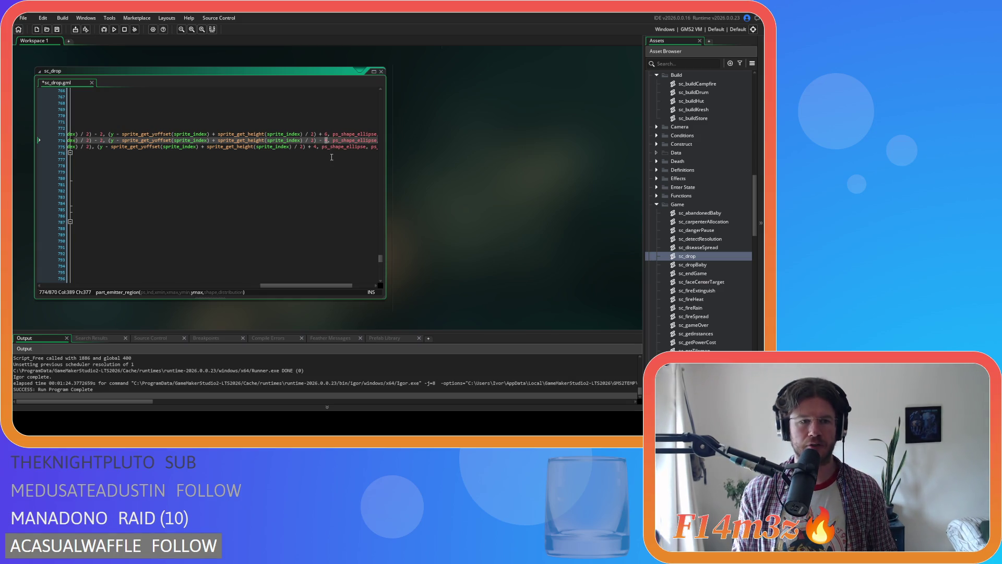
type("6")
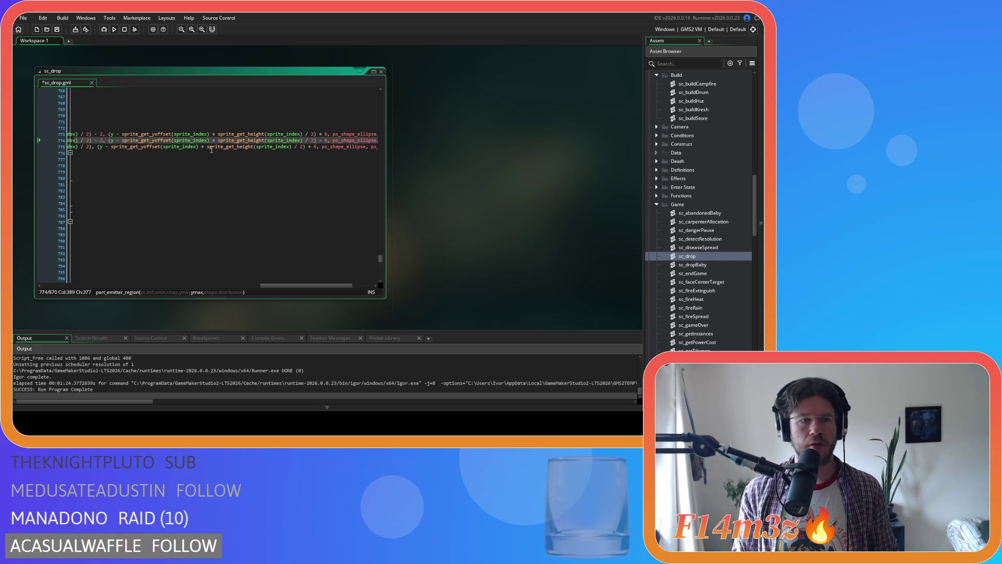
Step: Add ' - 2' to line 775's x term, revise its y offset, and run the game
left_click(91, 148)
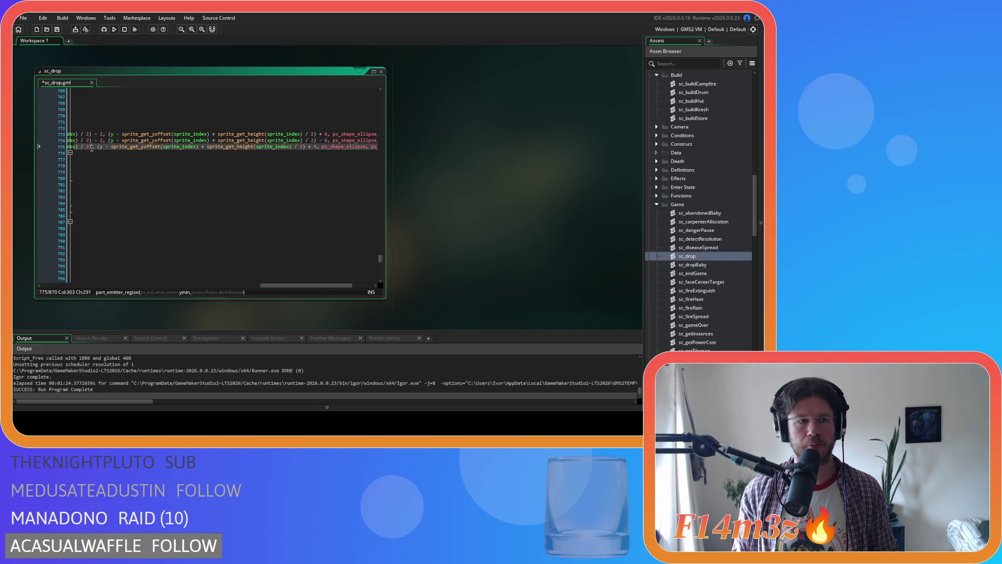
type("- 2 ,")
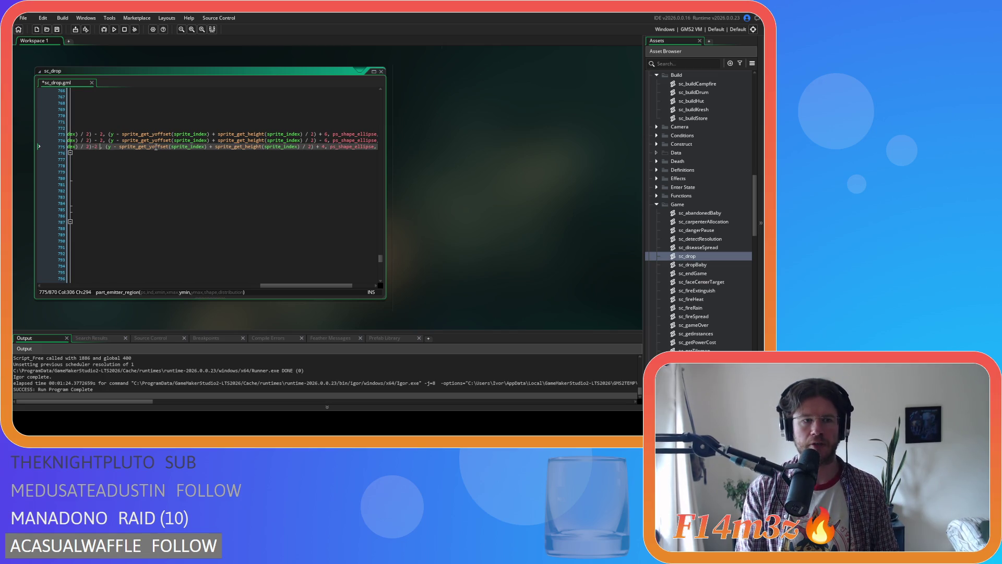
type(" (y -")
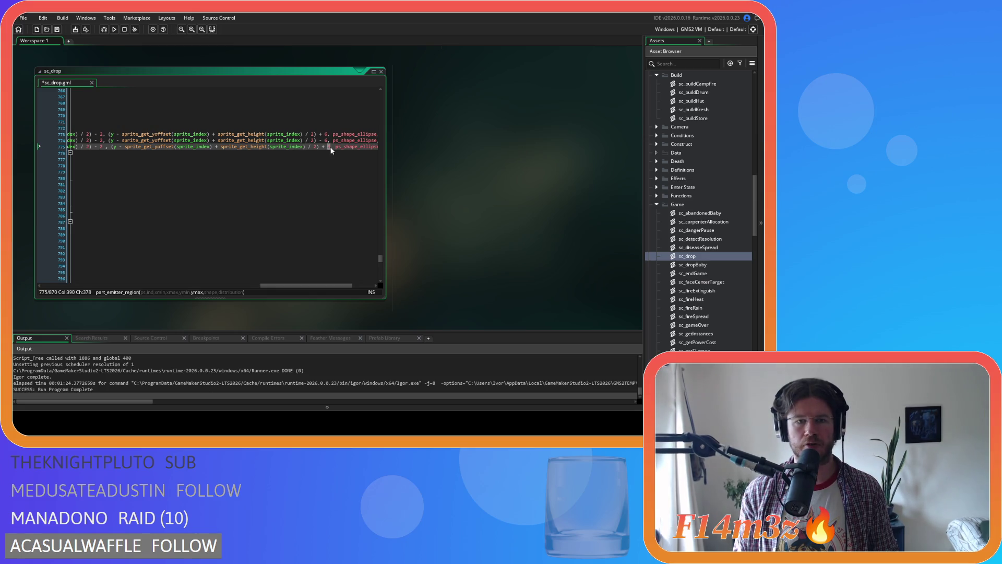
key("F5")
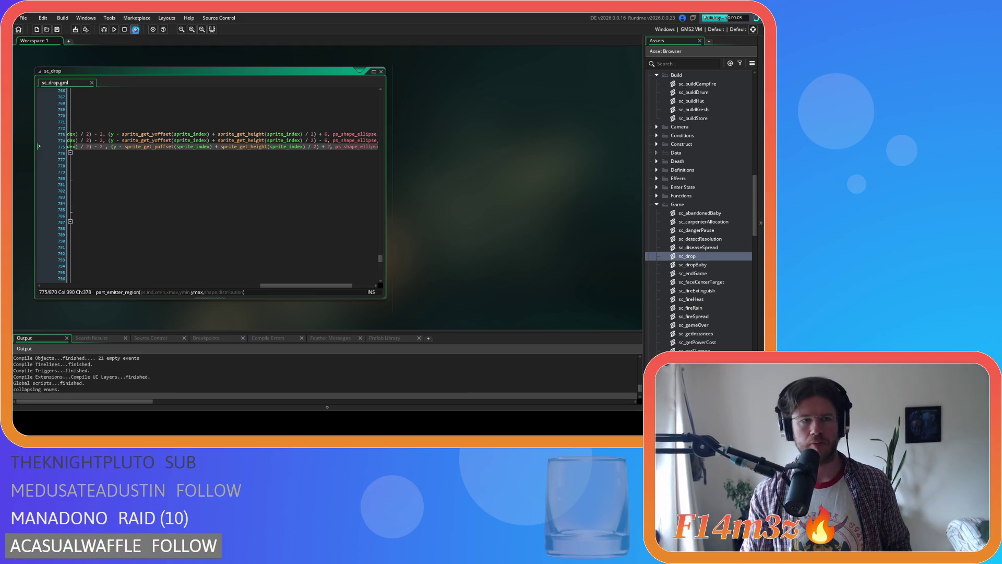
Step: Paste sc_drop's emitter lines 773–775 over lines 41–43 of ob_campfire's Create event
left_click_drag(306, 285, 327, 285)
left_click_drag(314, 152, 116, 136)
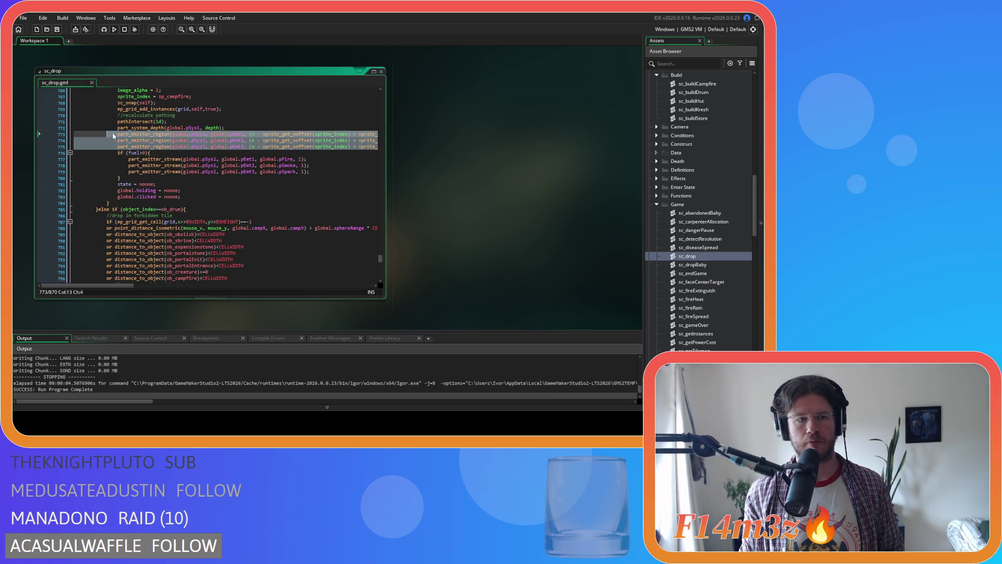
scroll(705, 146, "up", 15)
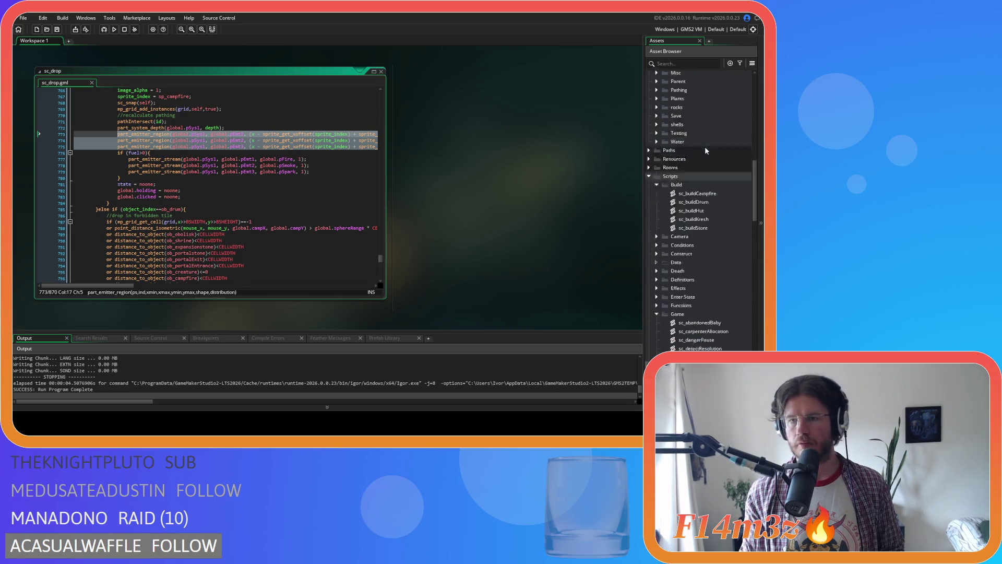
double_click(692, 126)
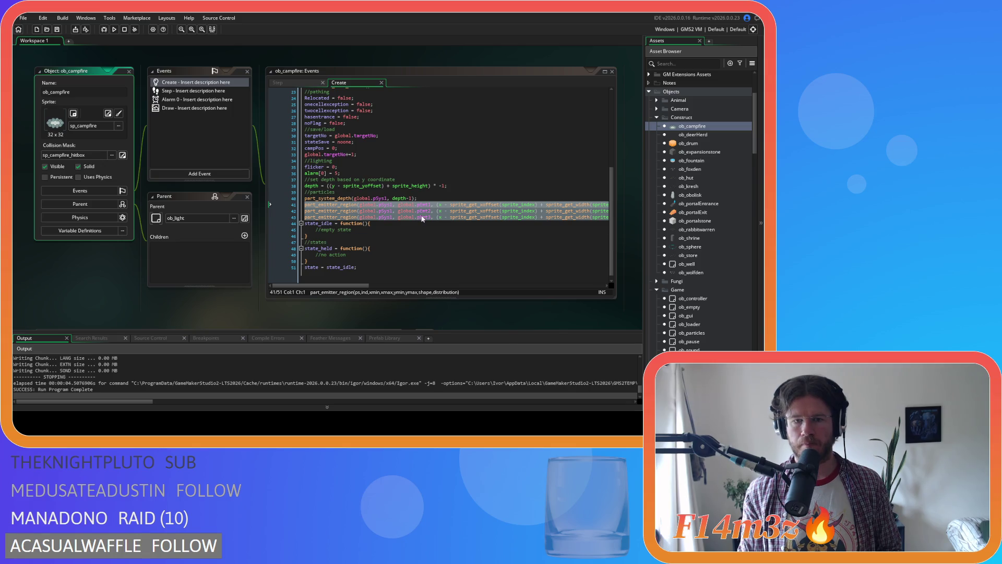
right_click(422, 218)
left_click(442, 241)
Step: Outdent pasted lines 42 and 43 to align with line 41, then rebuild and run
left_click_drag(517, 285, 274, 290)
left_click(342, 211)
key("BackSpace")
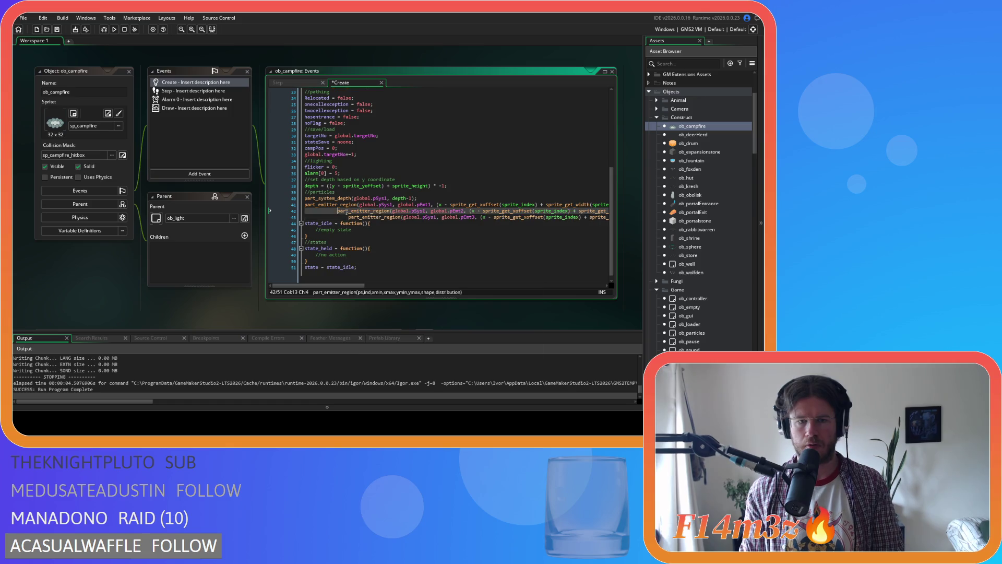
key("BackSpace")
left_click(348, 217)
key("BackSpace")
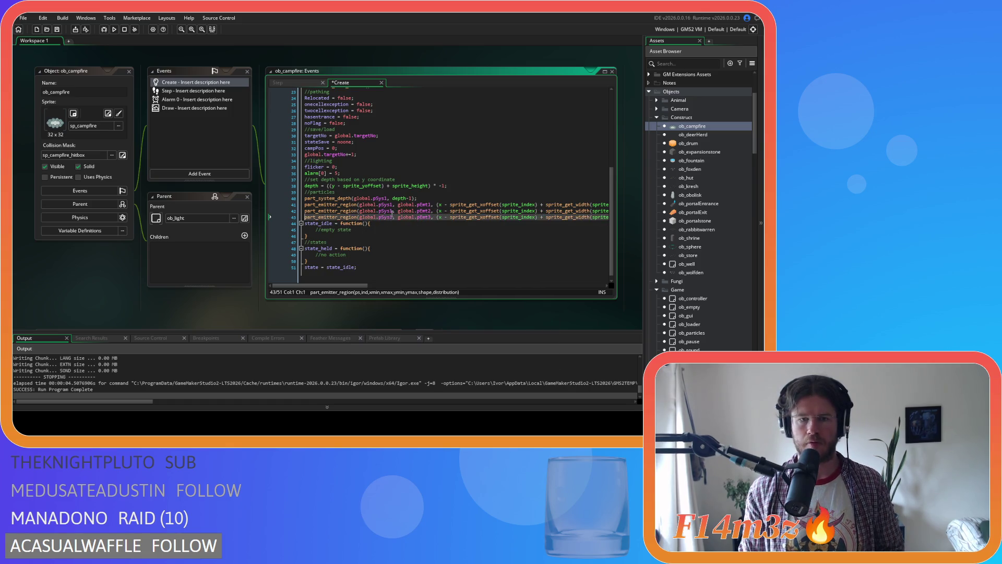
key("F5")
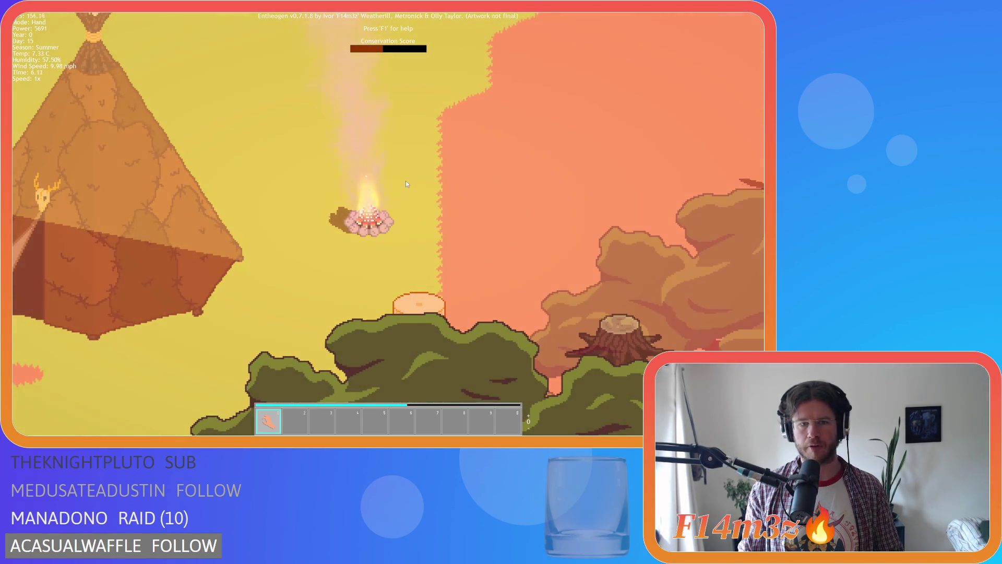
scroll(406, 184, "down", 3)
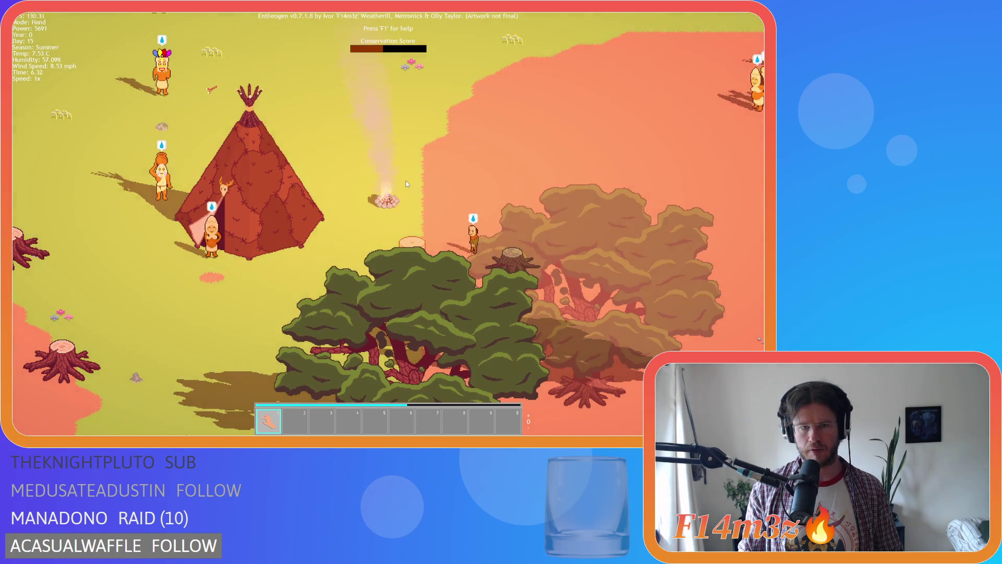
scroll(407, 184, "up", 3)
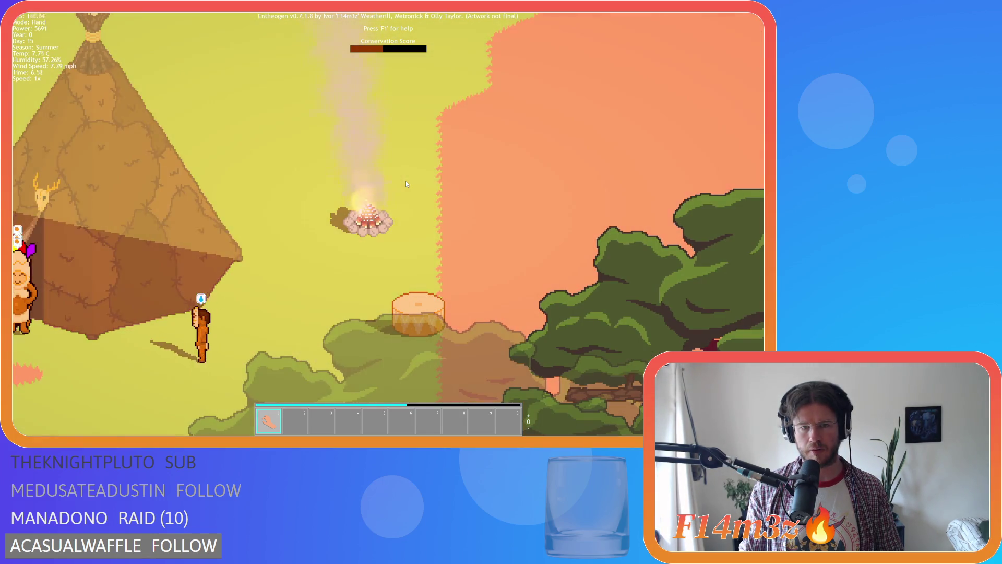
scroll(407, 184, "down", 3)
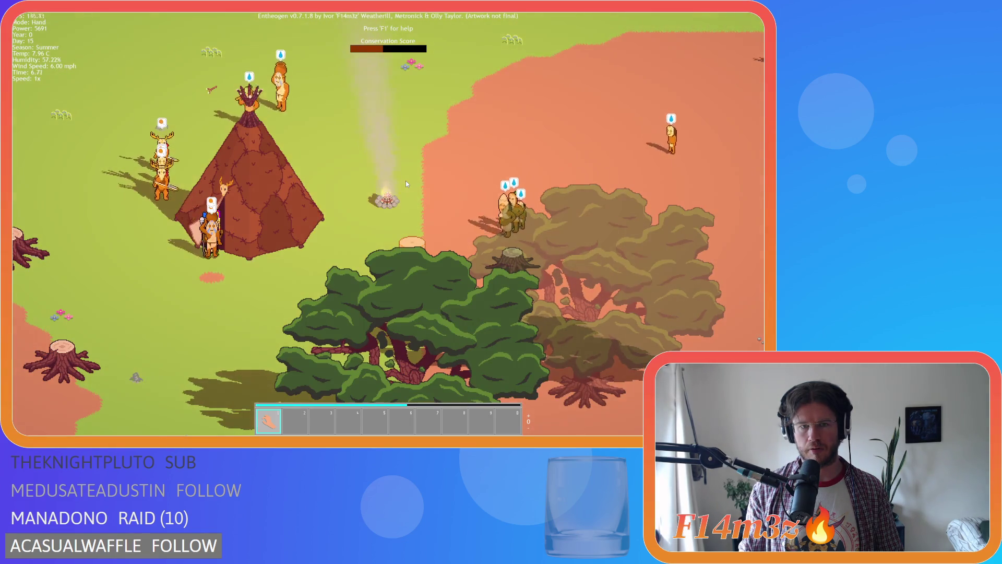
scroll(406, 183, "up", 3)
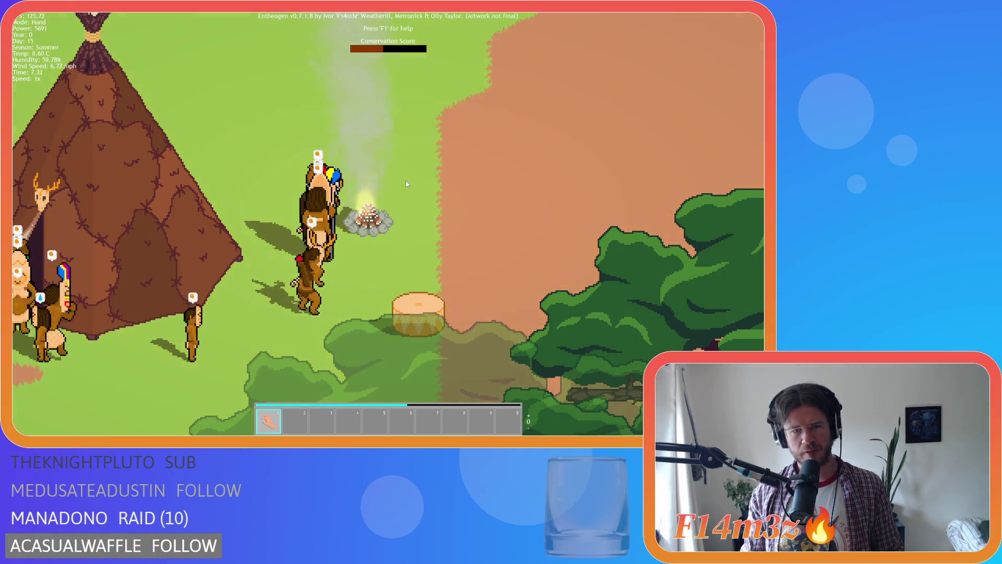
scroll(407, 183, "down", 2)
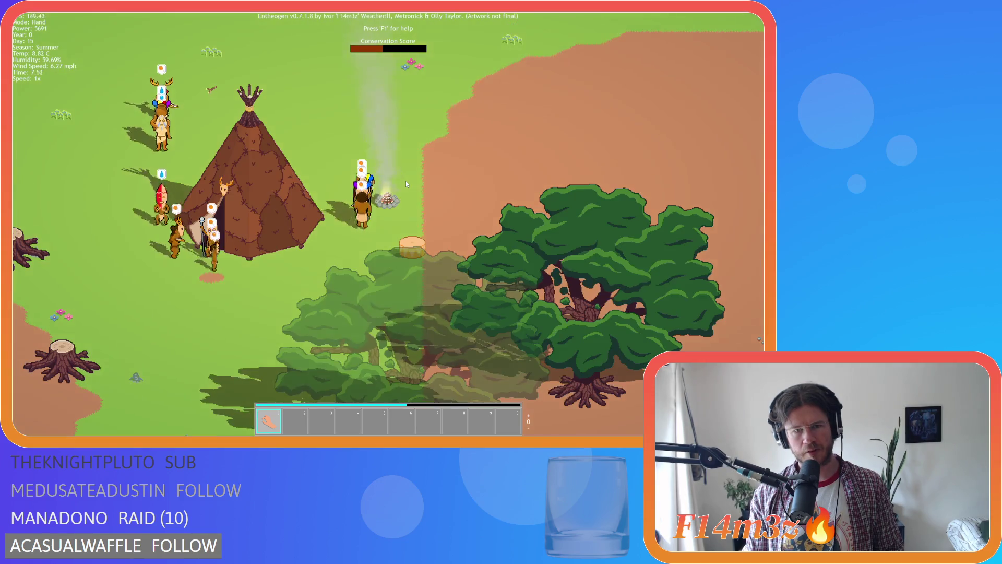
key("w")
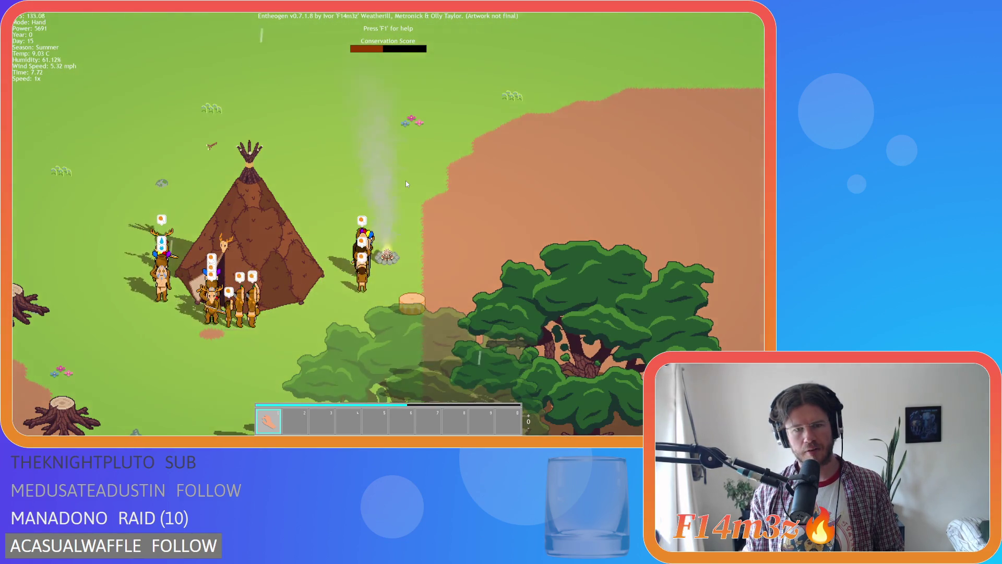
scroll(405, 181, "up", 3)
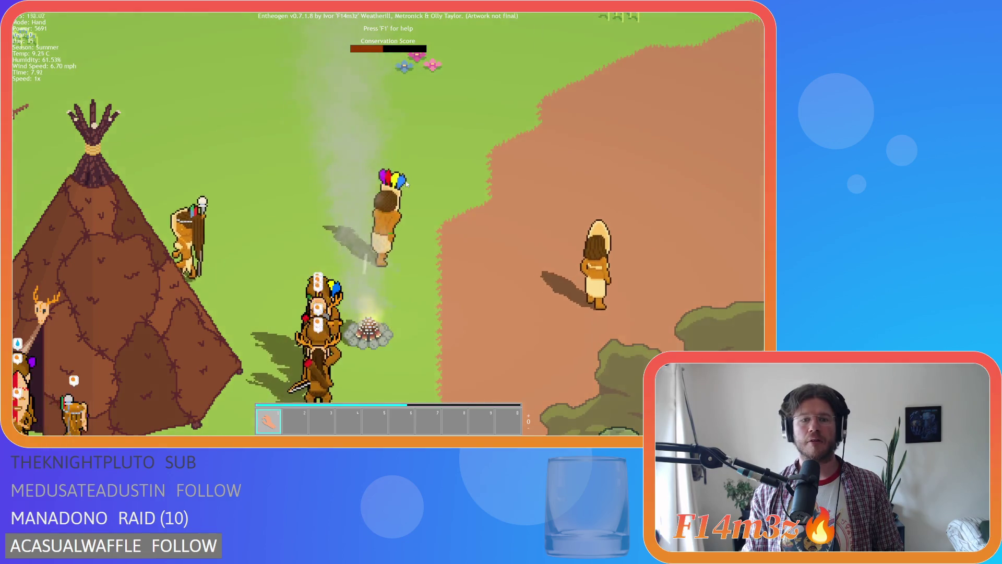
scroll(405, 181, "down", 3)
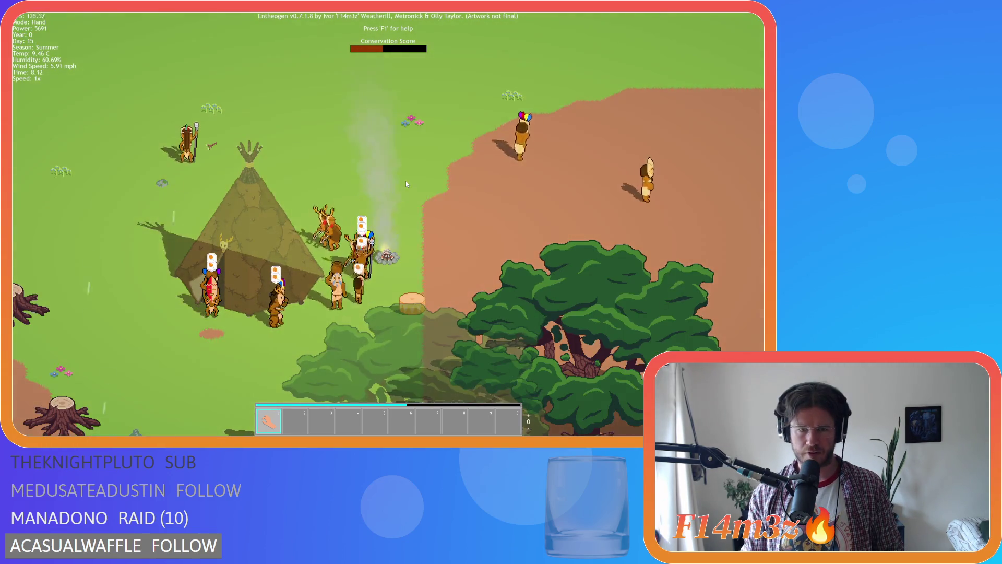
scroll(406, 181, "up", 3)
scroll(405, 180, "down", 3)
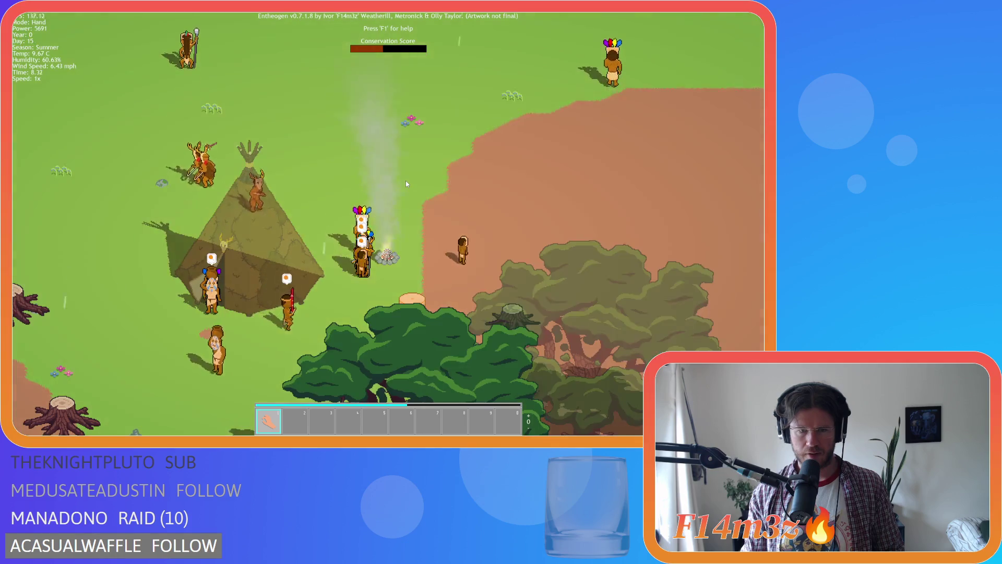
scroll(406, 180, "up", 3)
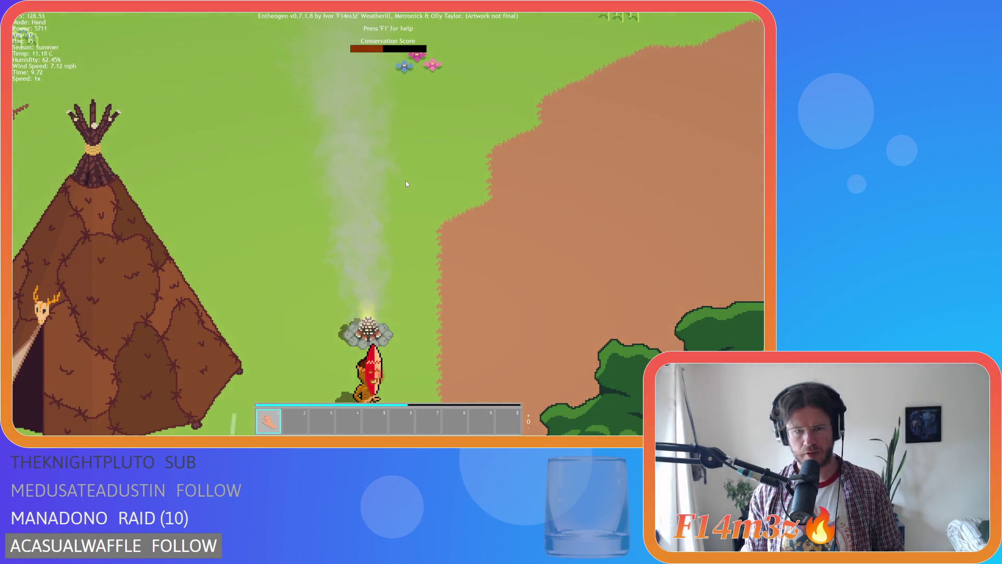
scroll(405, 180, "down", 2)
scroll(405, 180, "up", 2)
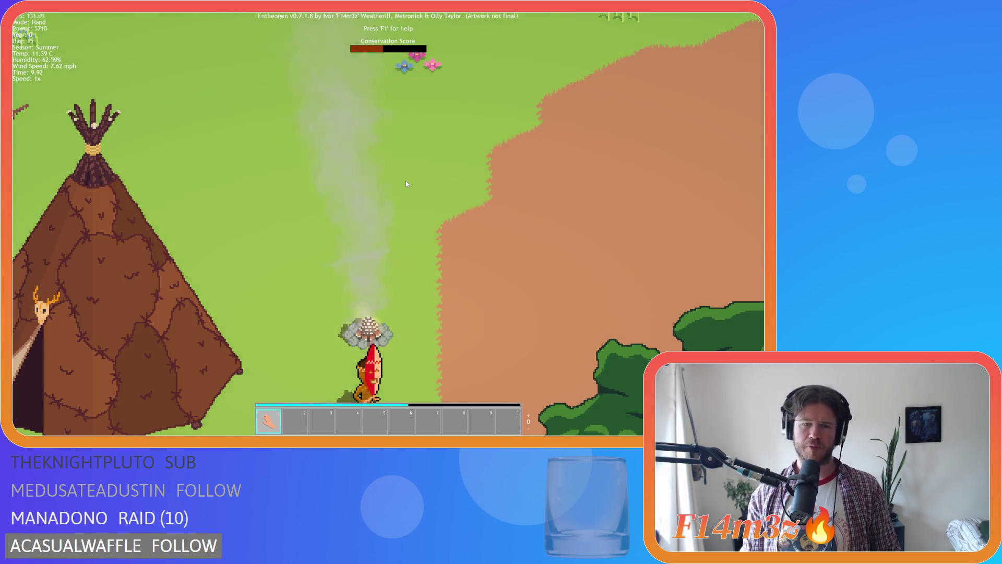
scroll(403, 227, "up", 2)
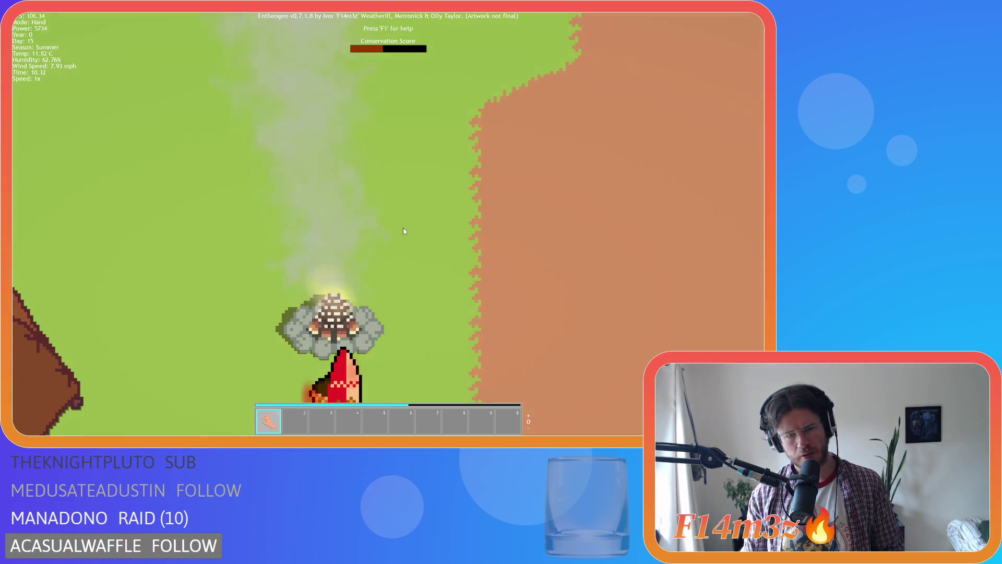
scroll(403, 231, "down", 3)
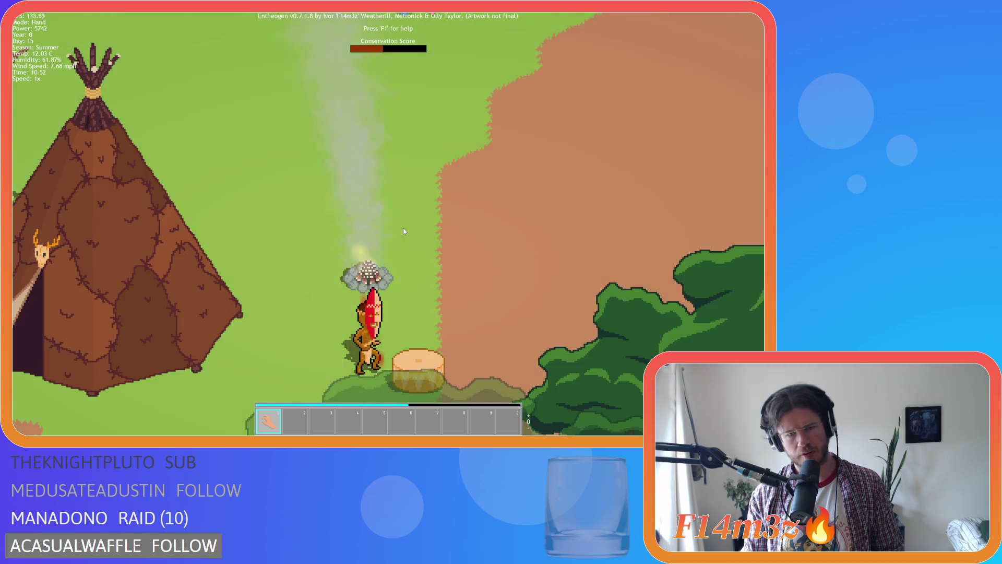
key("d")
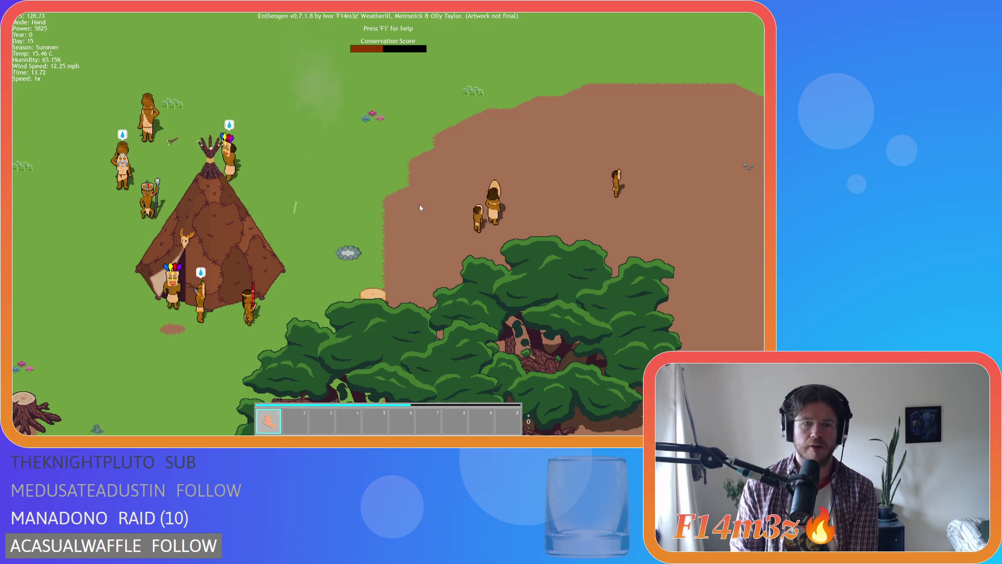
key("s")
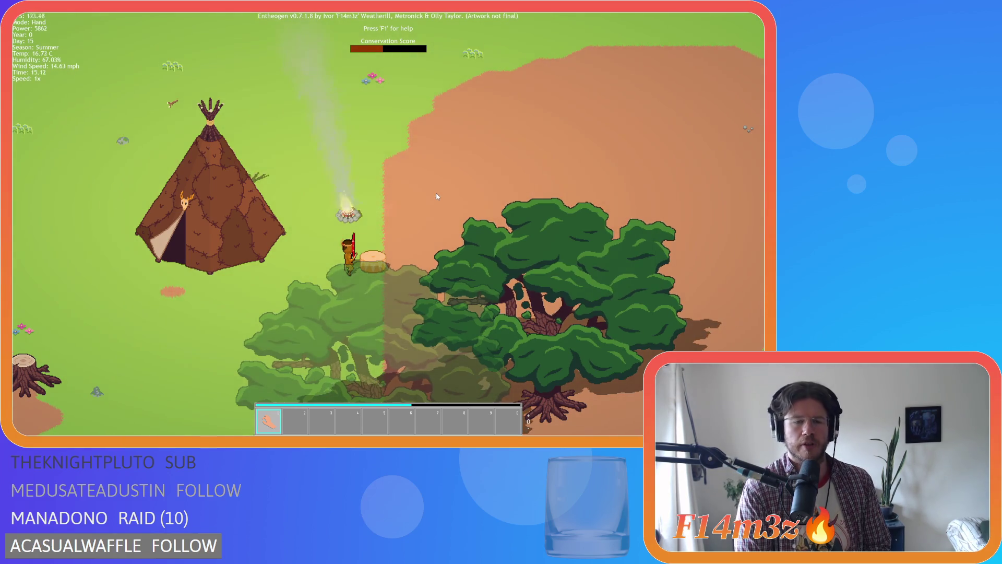
key("a")
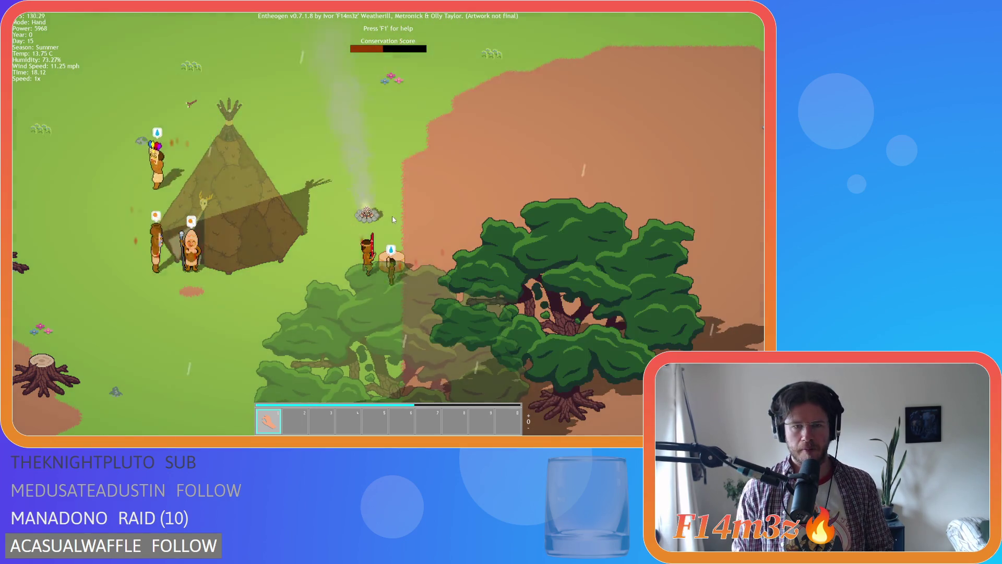
scroll(392, 224, "up", 2)
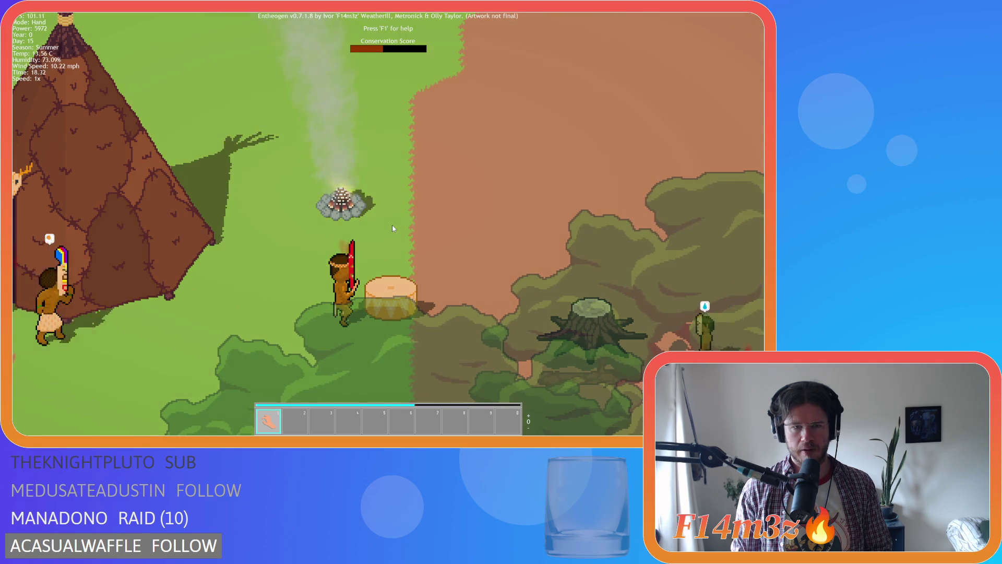
scroll(392, 228, "up", 2)
scroll(392, 228, "down", 4)
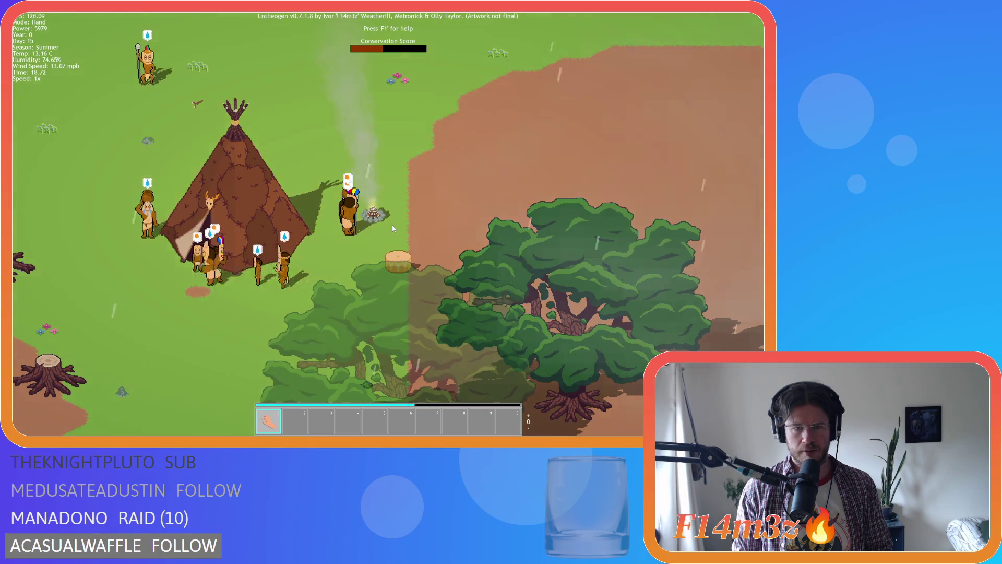
scroll(393, 228, "down", 2)
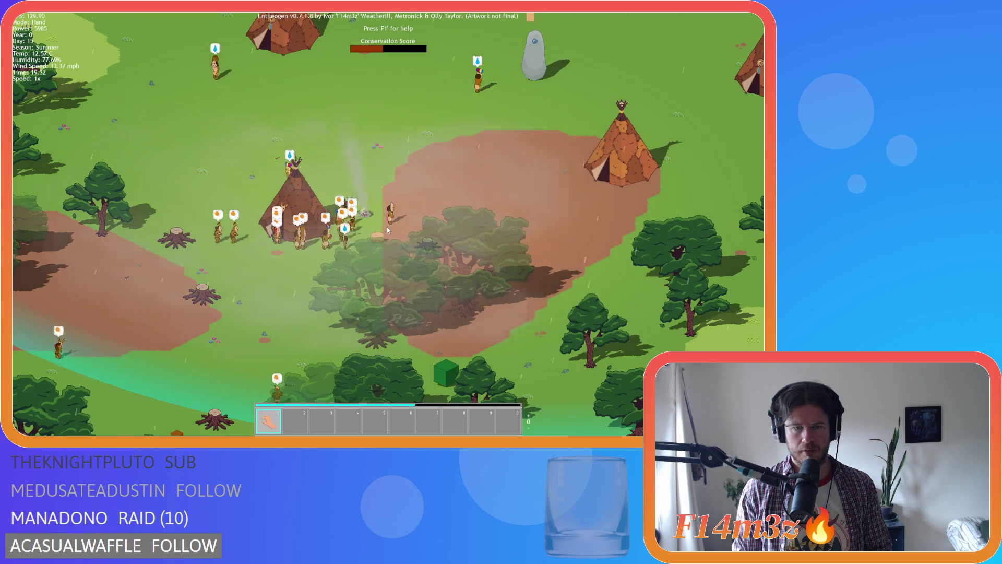
scroll(386, 227, "up", 2)
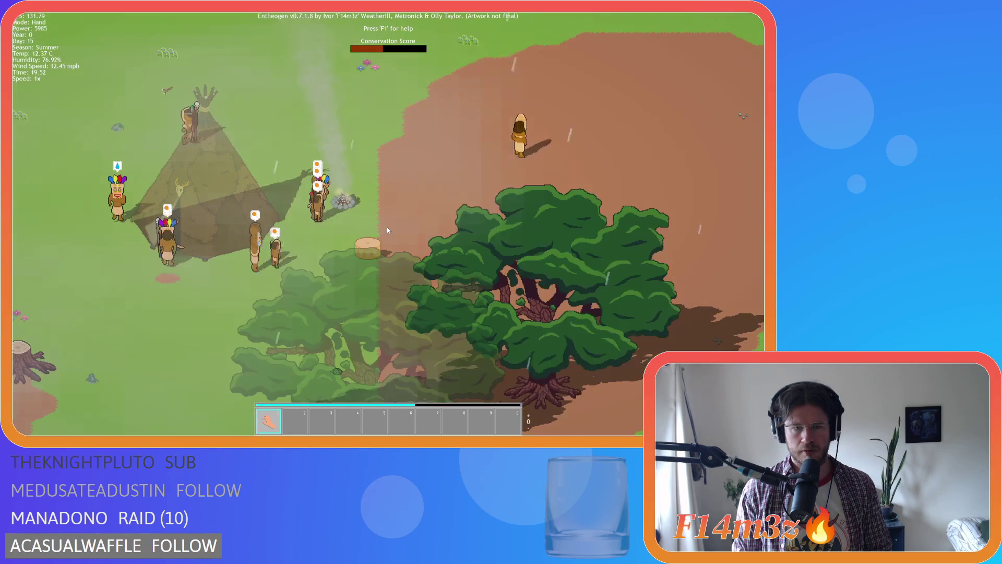
scroll(353, 220, "up", 2)
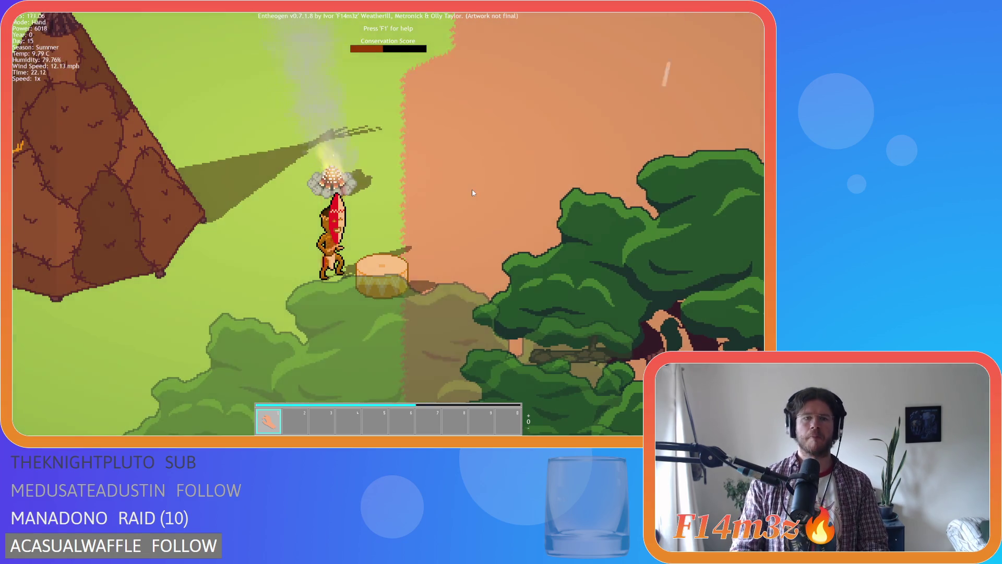
key("a")
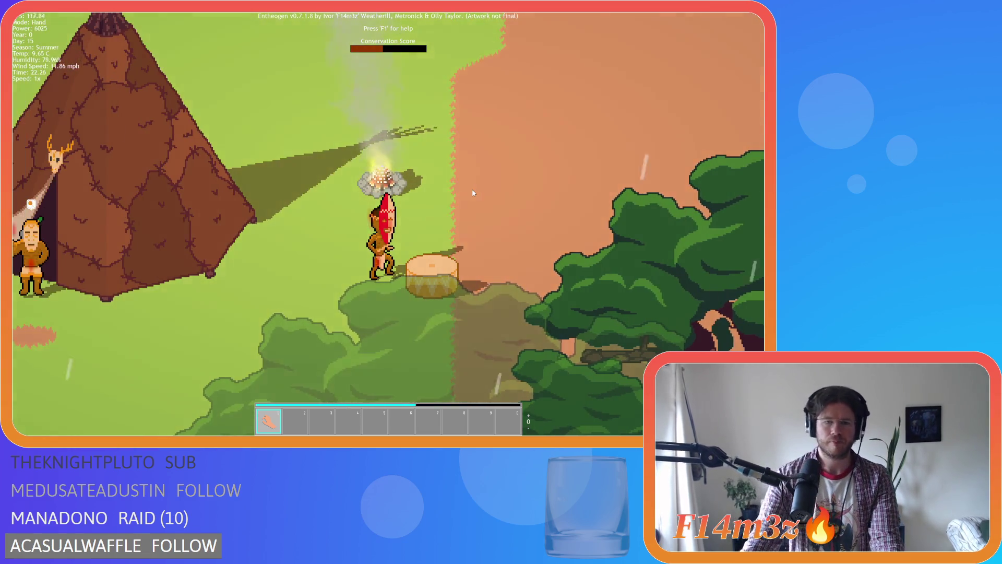
key("d")
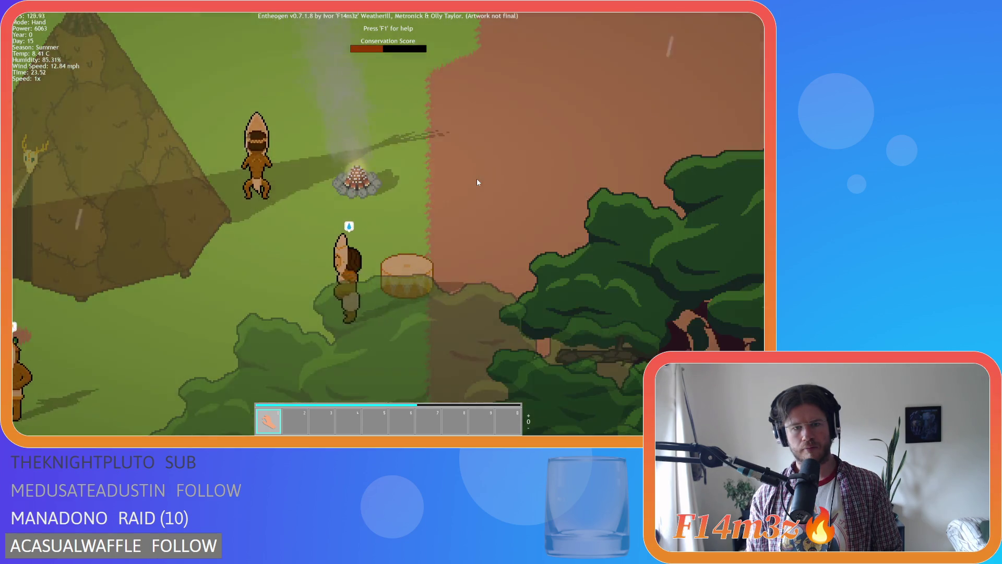
scroll(477, 178, "down", 2)
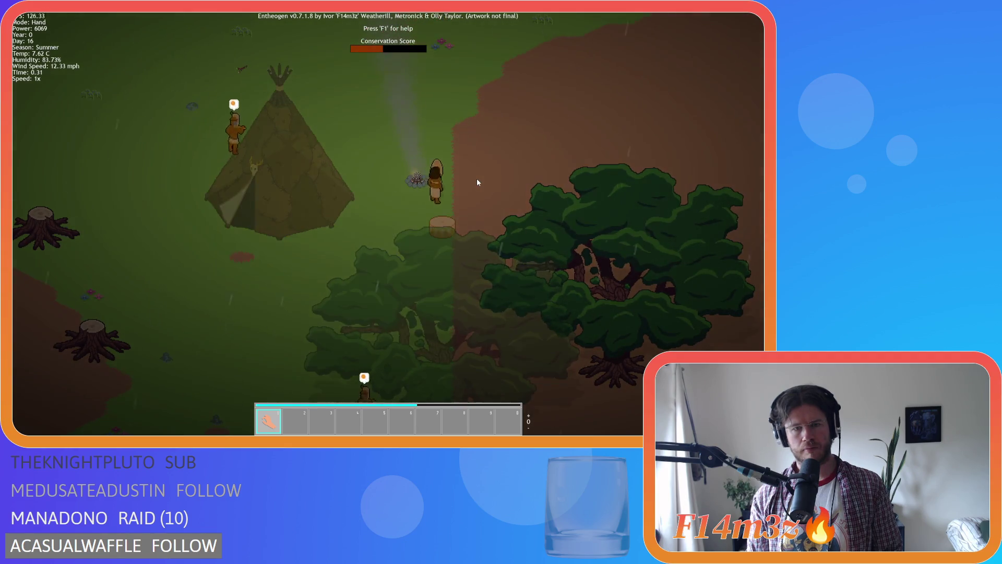
key("d")
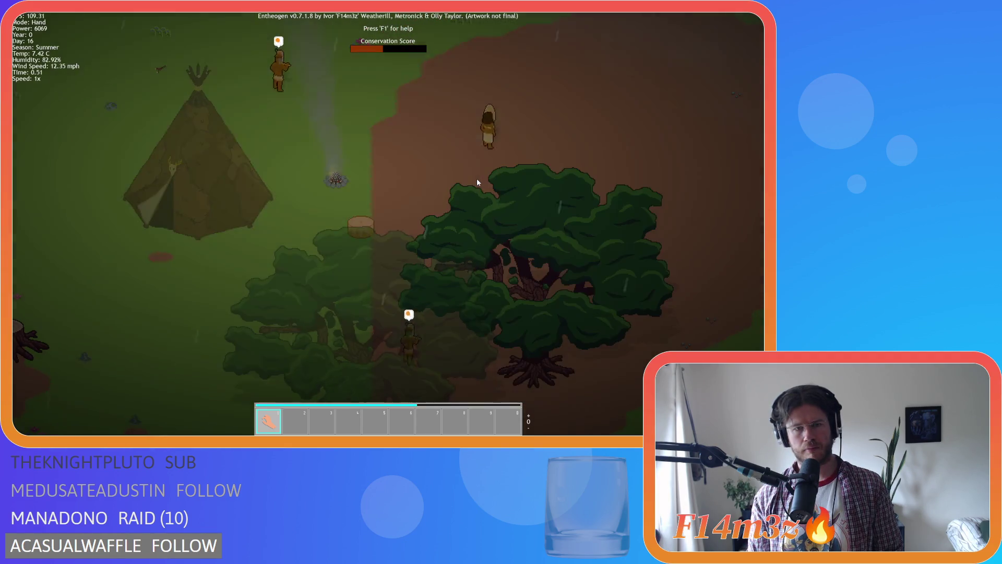
scroll(385, 184, "up", 3)
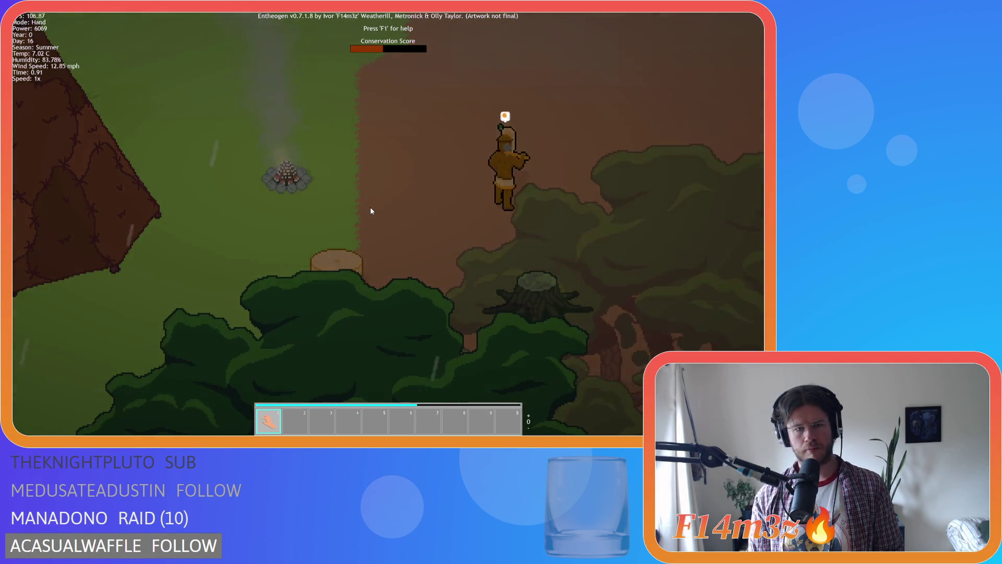
key("a")
scroll(378, 224, "up", 3)
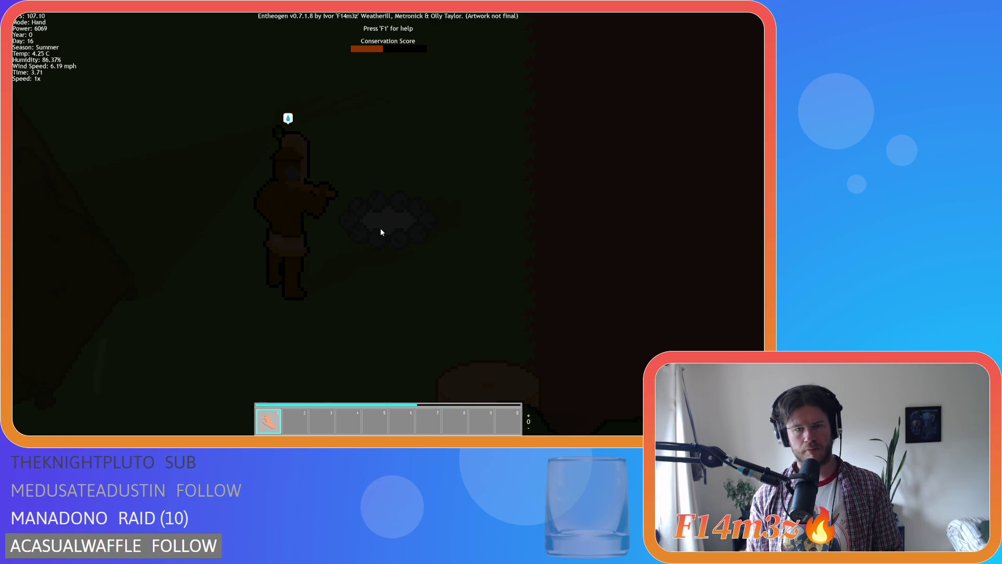
Step: Relight the extinguished campfire and zoom the camera out over the village
left_click(381, 231)
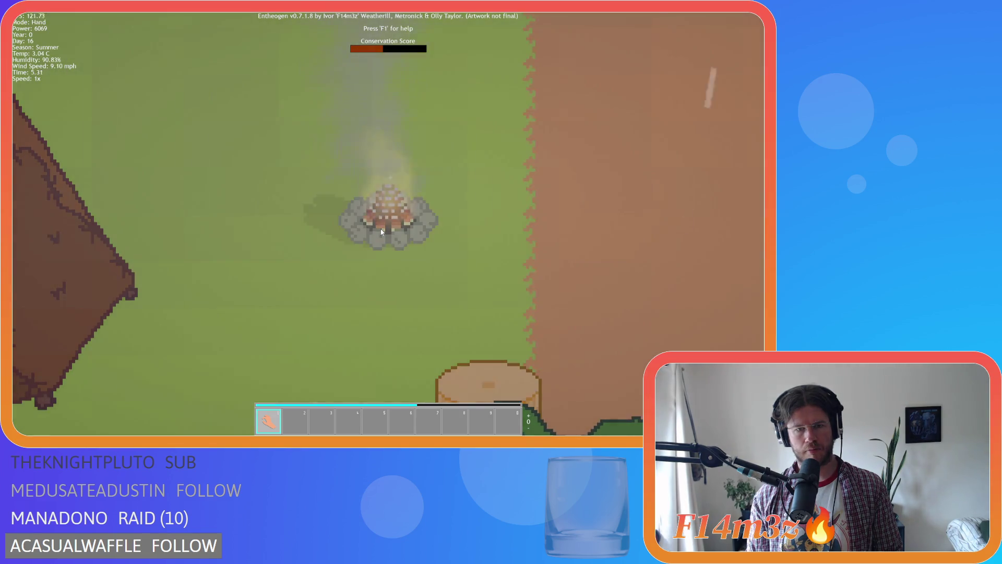
scroll(381, 231, "down", 5)
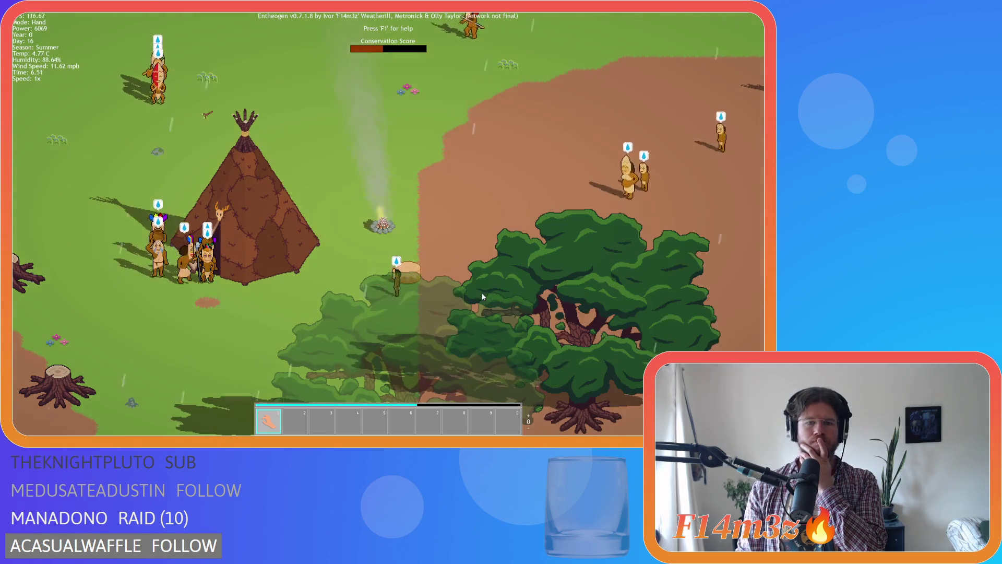
Step: Send the villager beside the log to clear it, pan across the village, then quit to GameMaker
scroll(482, 295, "down", 4)
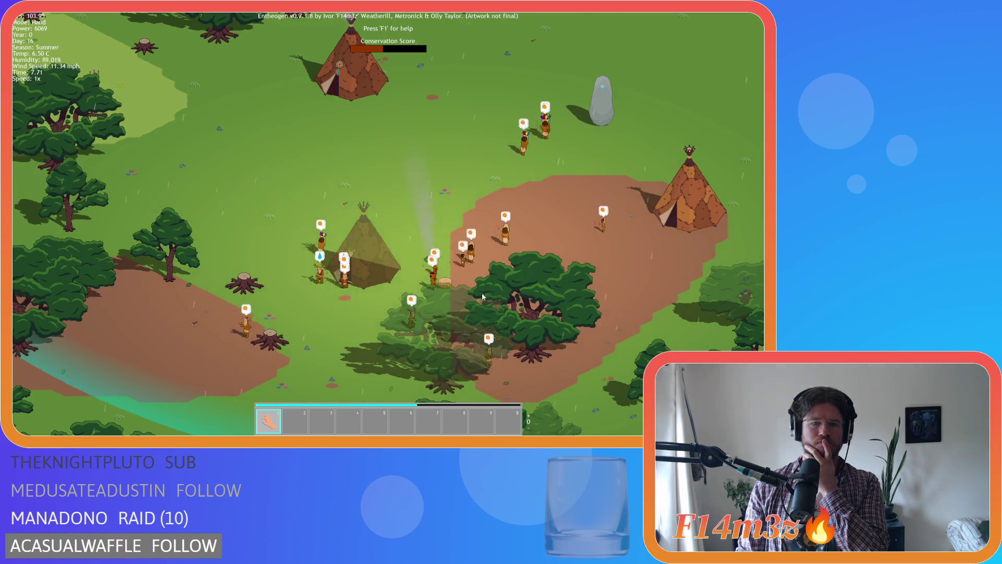
left_click(443, 281)
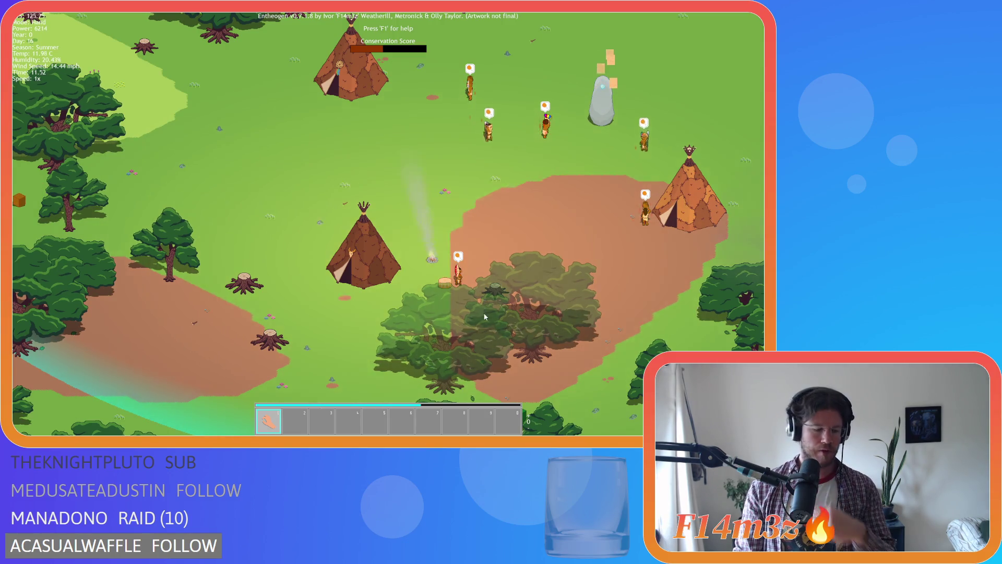
key("d")
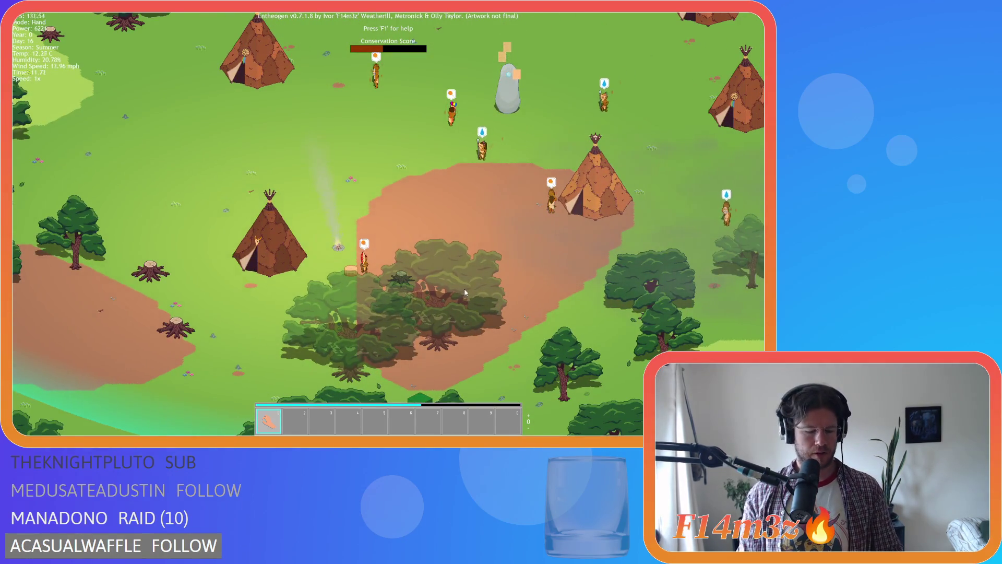
key("Escape")
key("y")
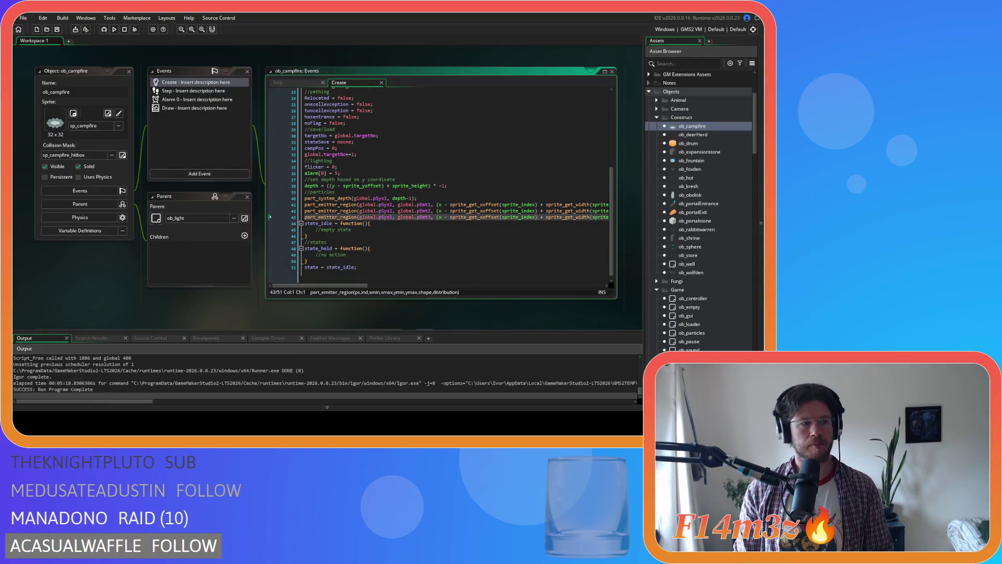
Step: Close all open editors with Windows > Close All, then switch to Aseprite
right_click(122, 284)
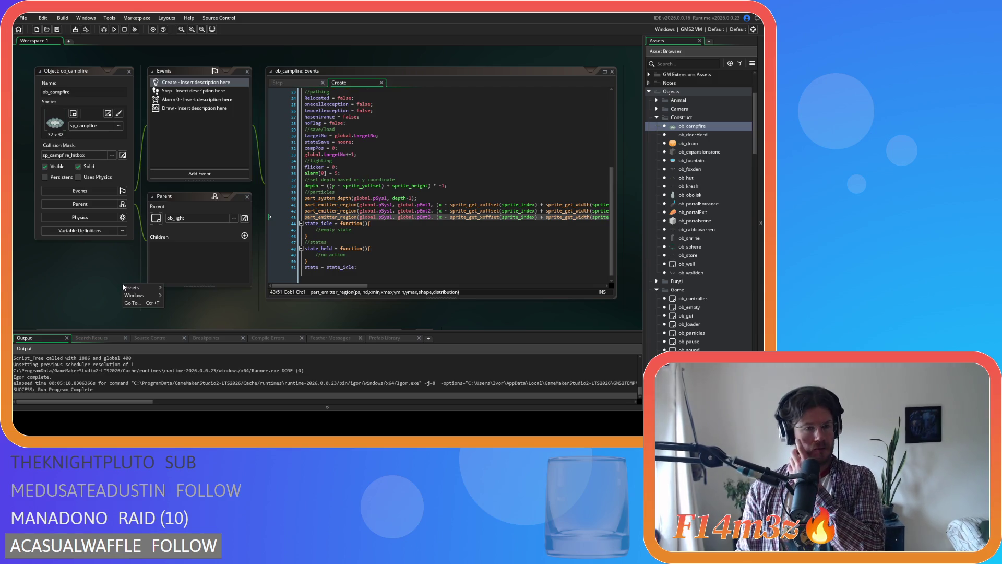
left_click(194, 328)
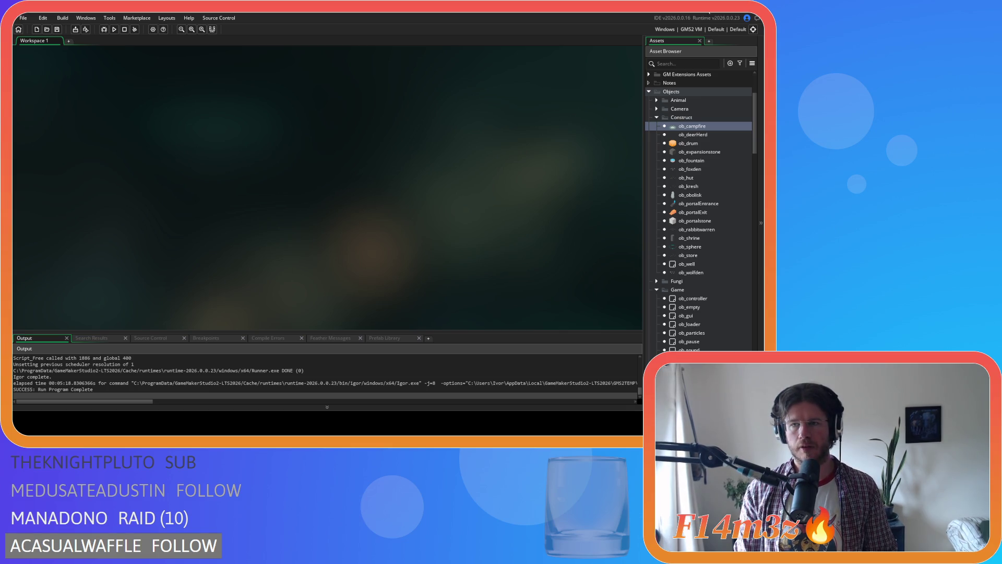
key("alt+Tab")
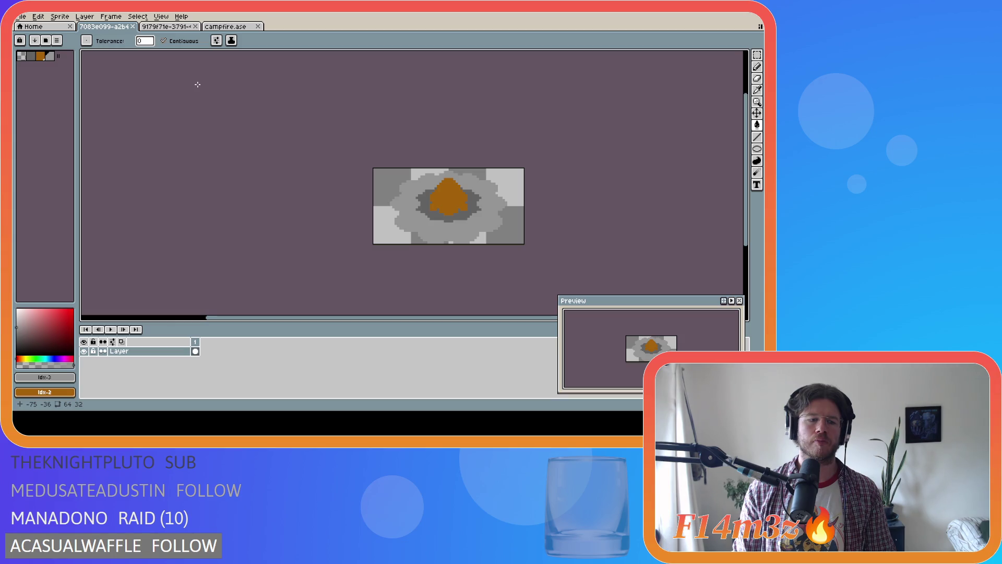
Step: Leave the campfire sprite in Aseprite and return to GameMaker
key("alt+Tab")
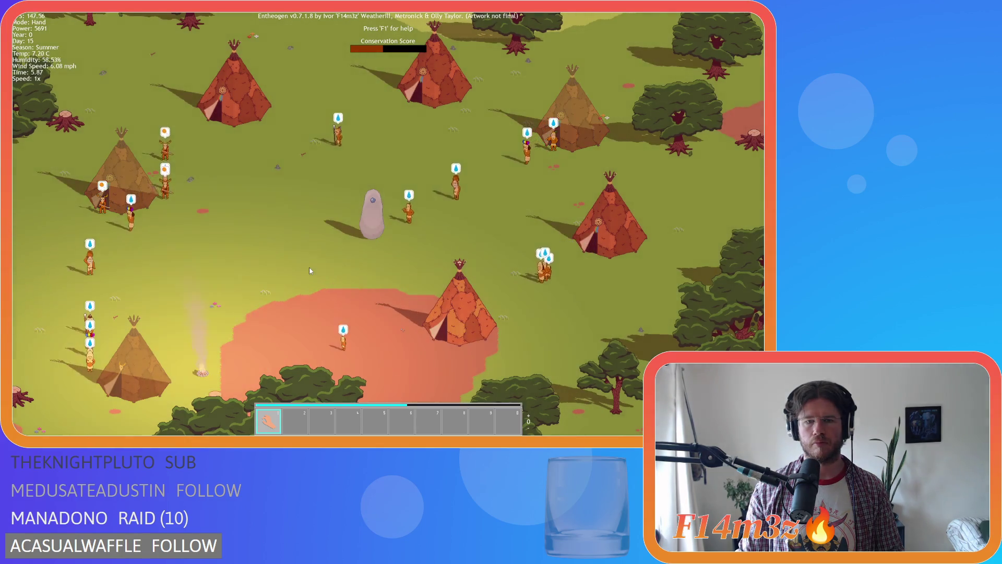
Step: Pan and zoom onto the campfire and tepee, toggle the village inventory, then quicksave
key("a")
key("s")
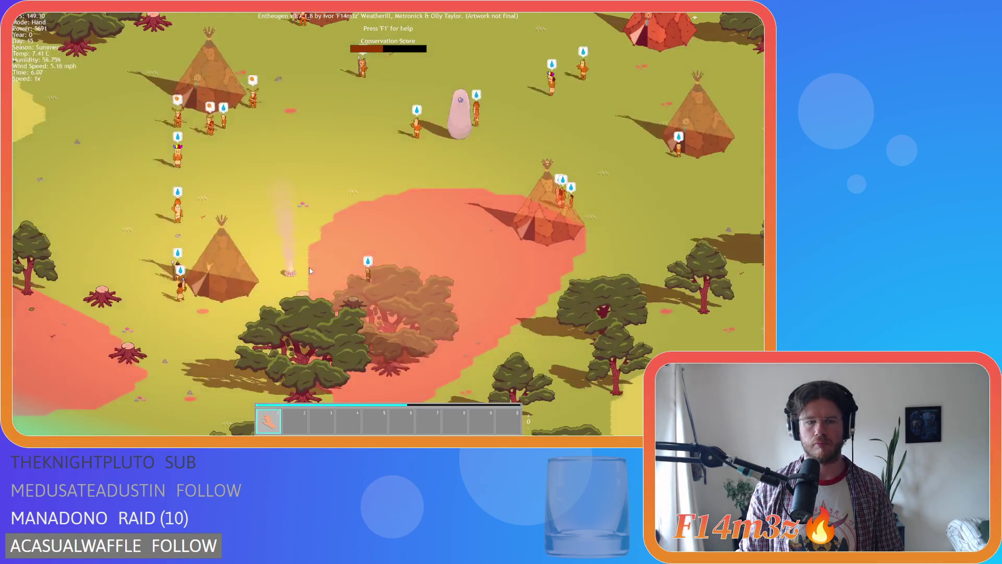
scroll(348, 278, "up", 3)
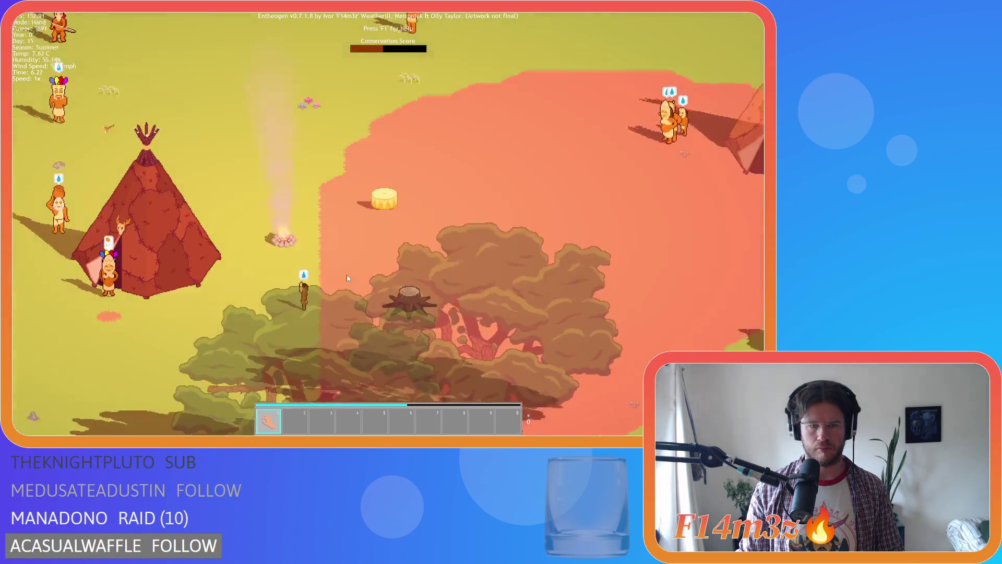
key("a")
key("w")
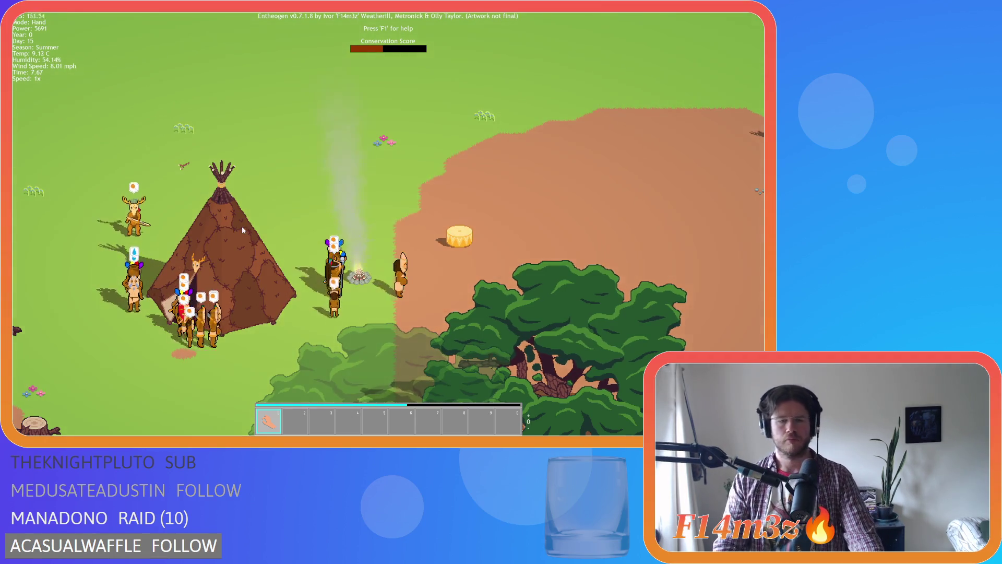
left_click(256, 228)
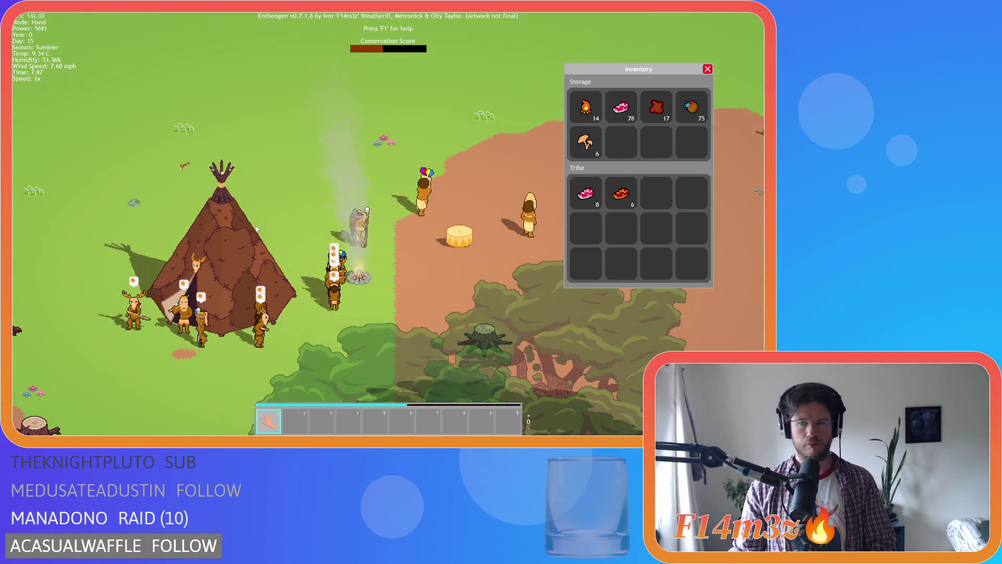
left_click(255, 235)
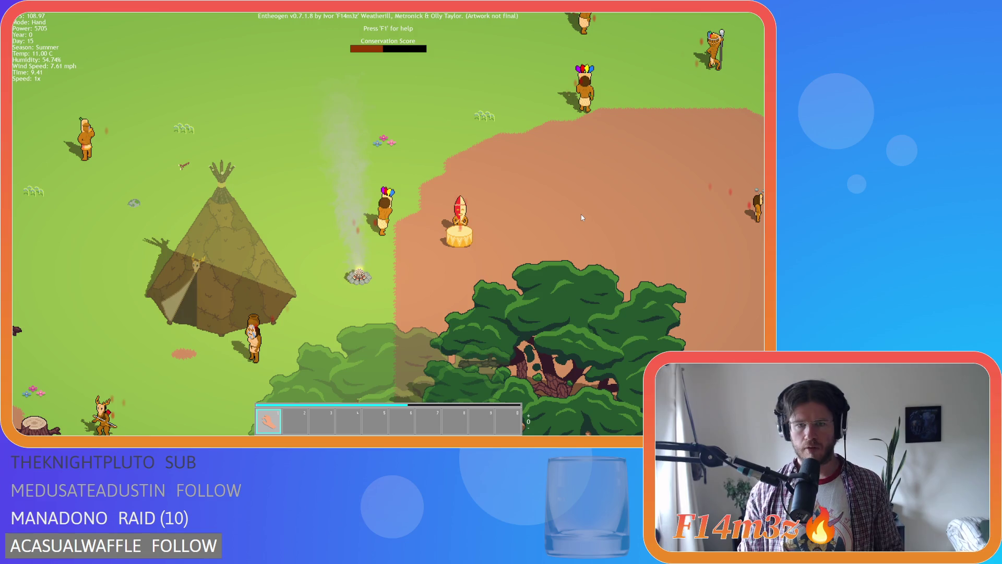
key("F5")
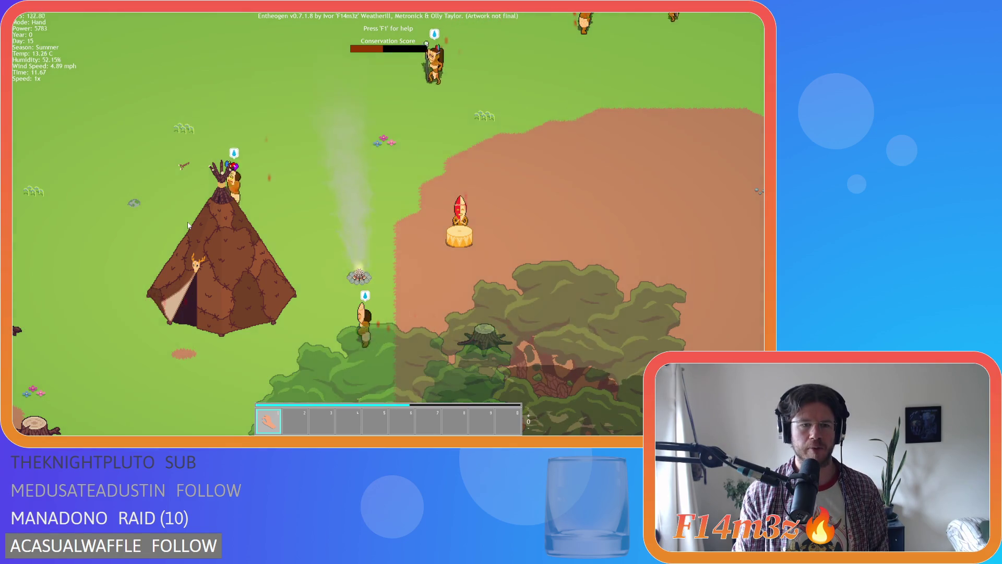
Step: Zoom the game camera out to show the tepees scattered through the forest
scroll(188, 225, "down", 5)
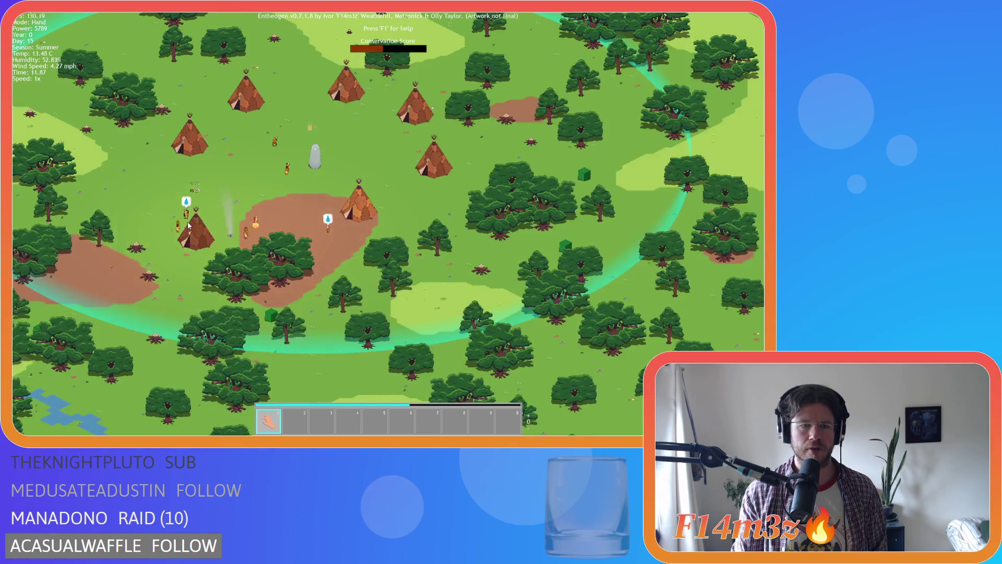
Step: Zoom out and back in across the village map, then bring up the quit prompt
scroll(189, 225, "up", 5)
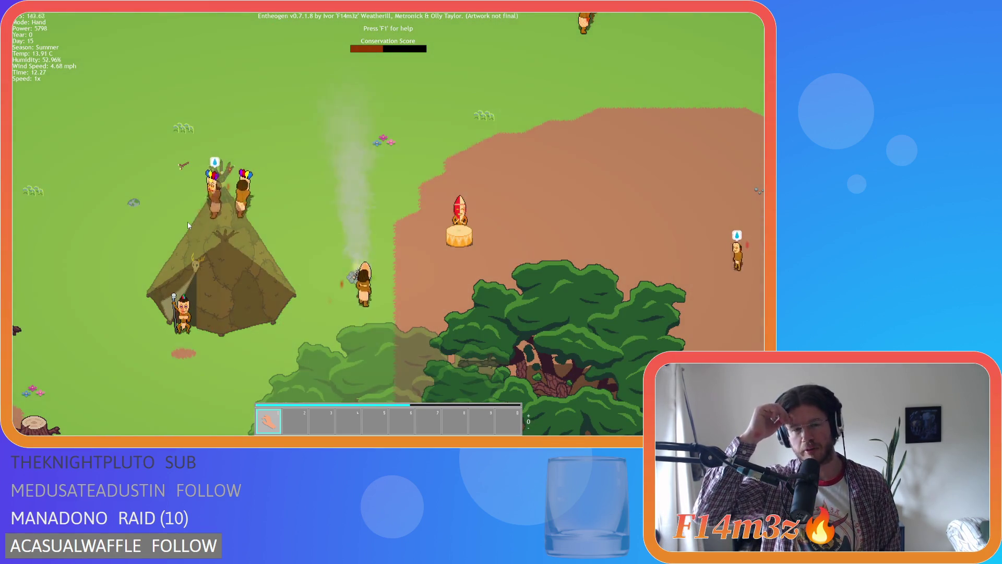
scroll(188, 225, "down", 3)
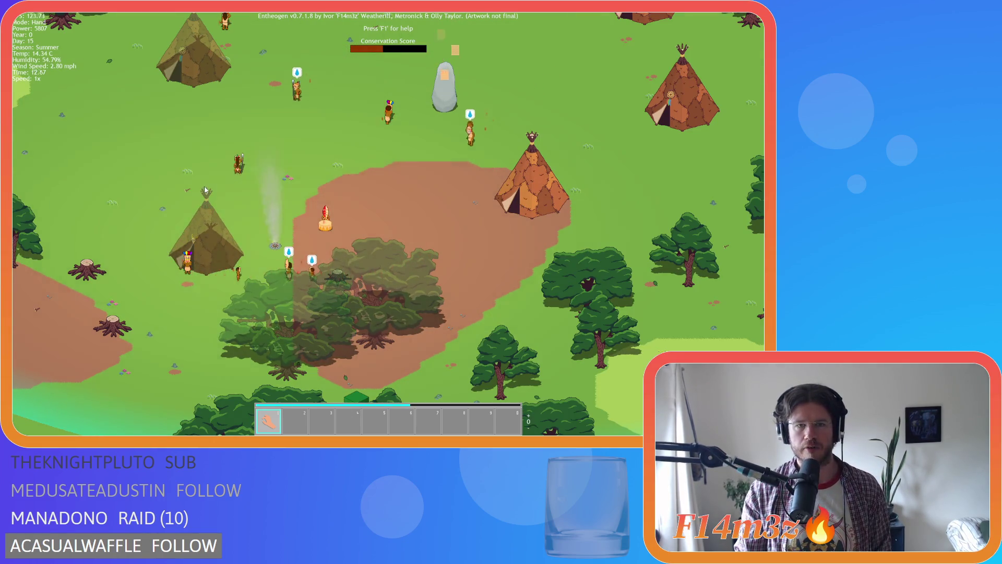
scroll(307, 209, "up", 3)
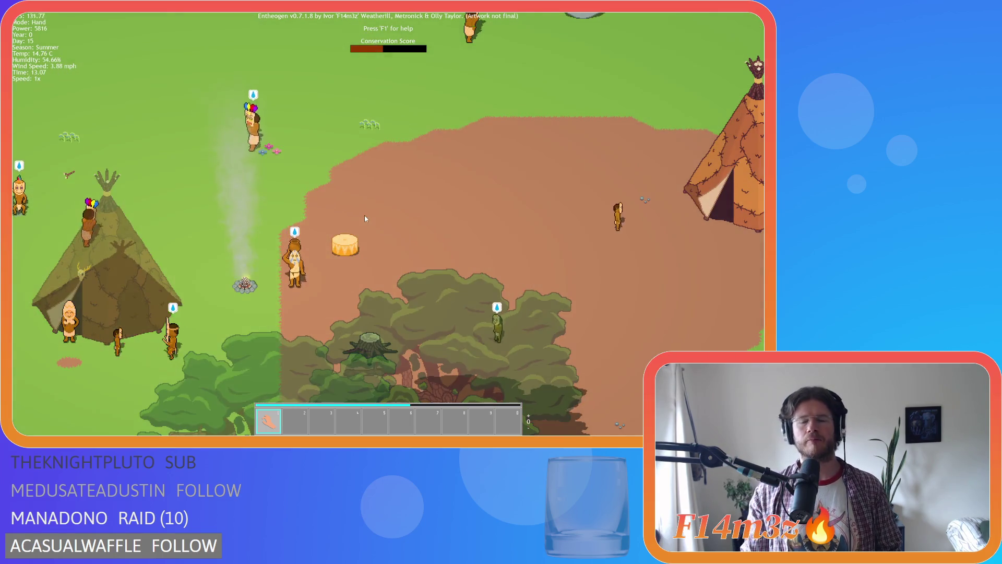
key("Escape")
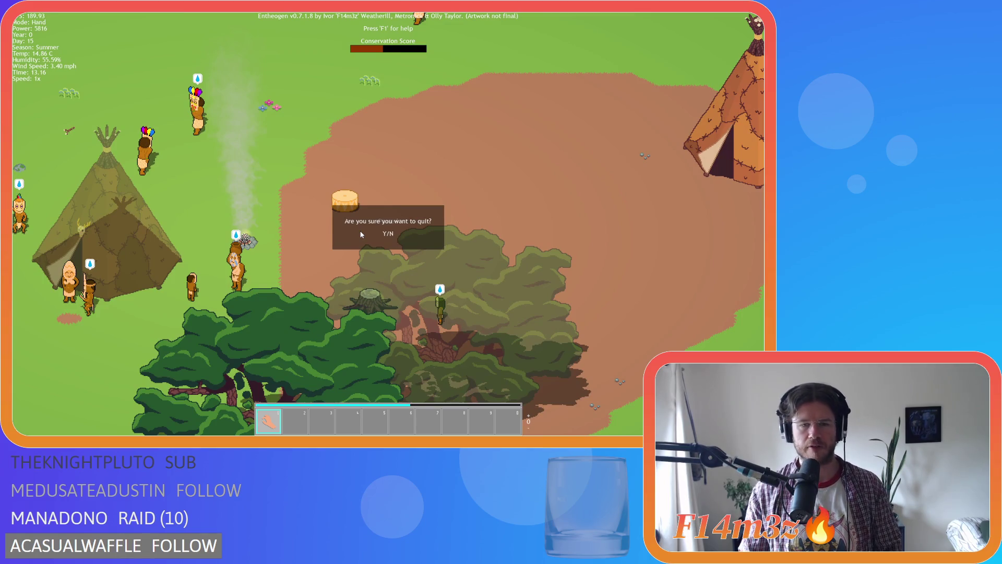
Step: Confirm quitting, save the Entheogen project, and fold the Construct, Scripts, Game and Objects asset folders
key("y")
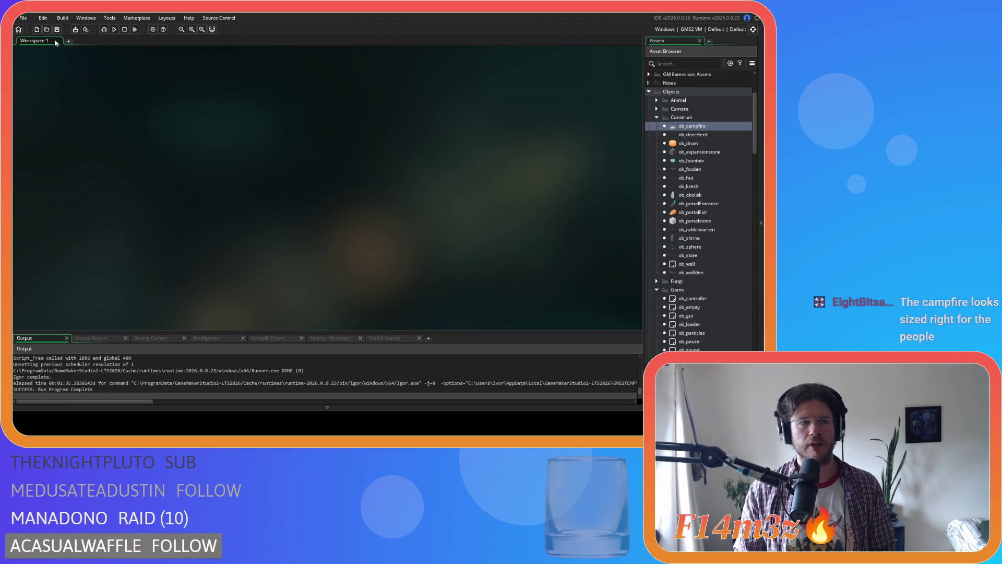
left_click(57, 30)
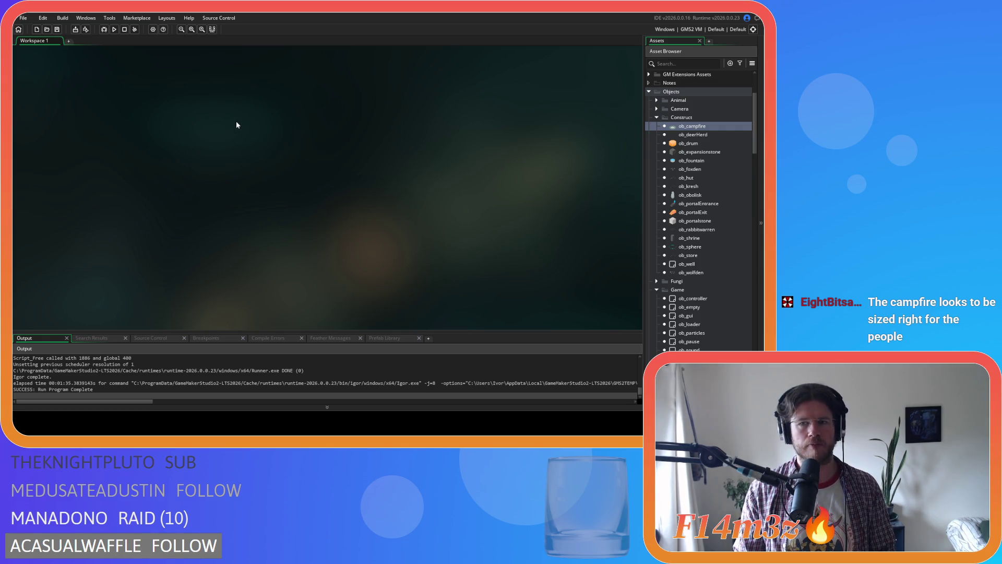
left_click(657, 117)
scroll(663, 257, "down", 3)
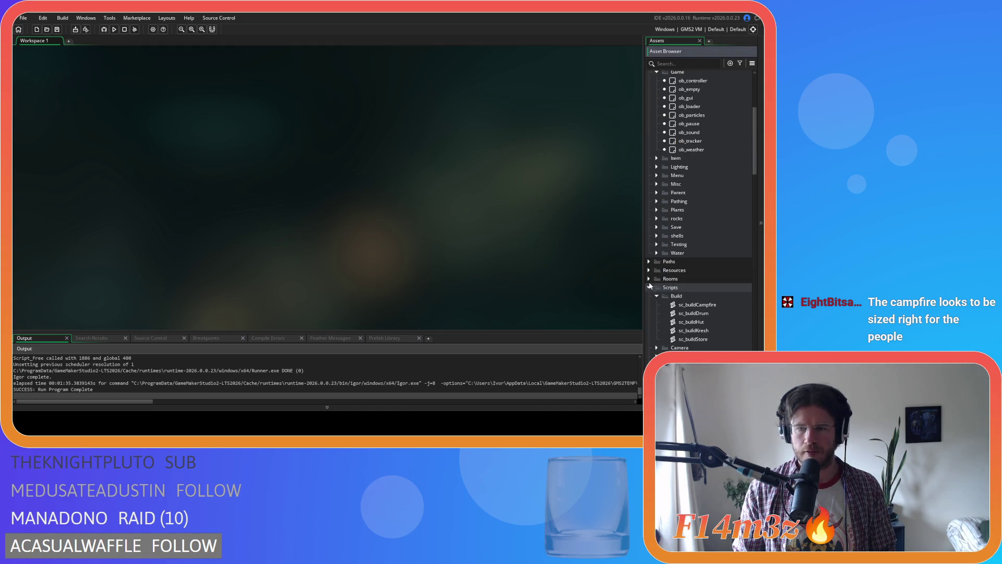
left_click(648, 287)
scroll(677, 237, "down", 4)
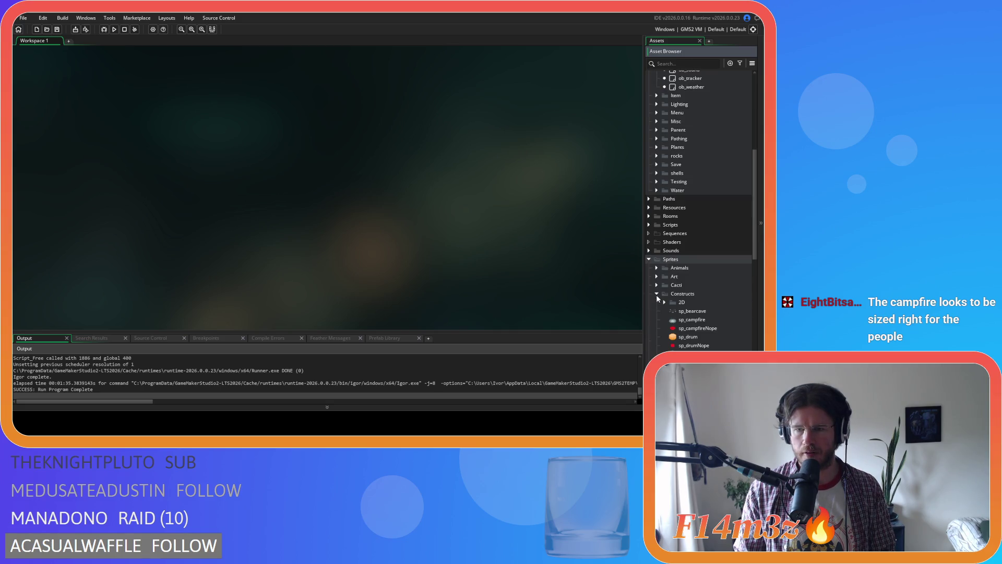
scroll(649, 256, "up", 8)
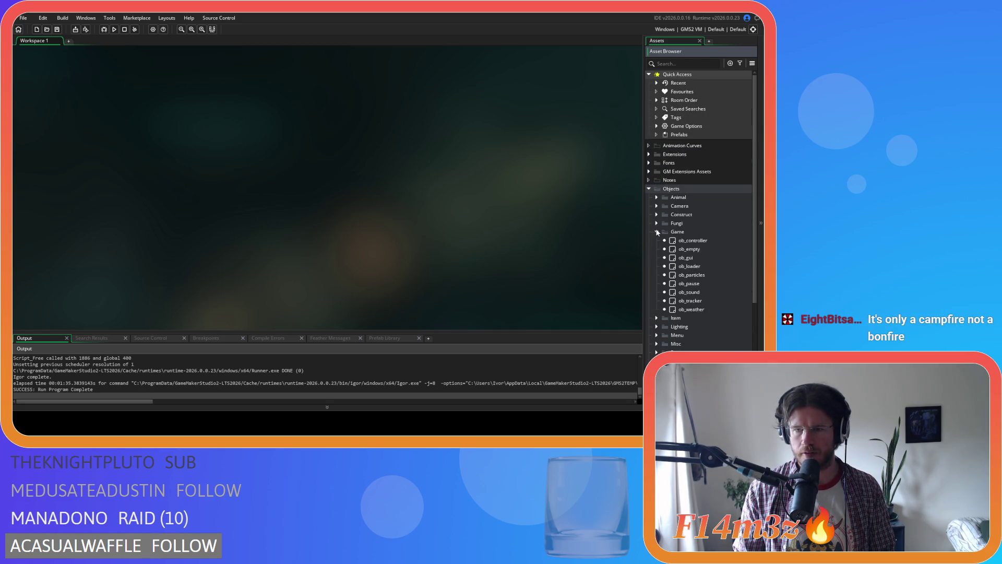
left_click(656, 231)
left_click(649, 189)
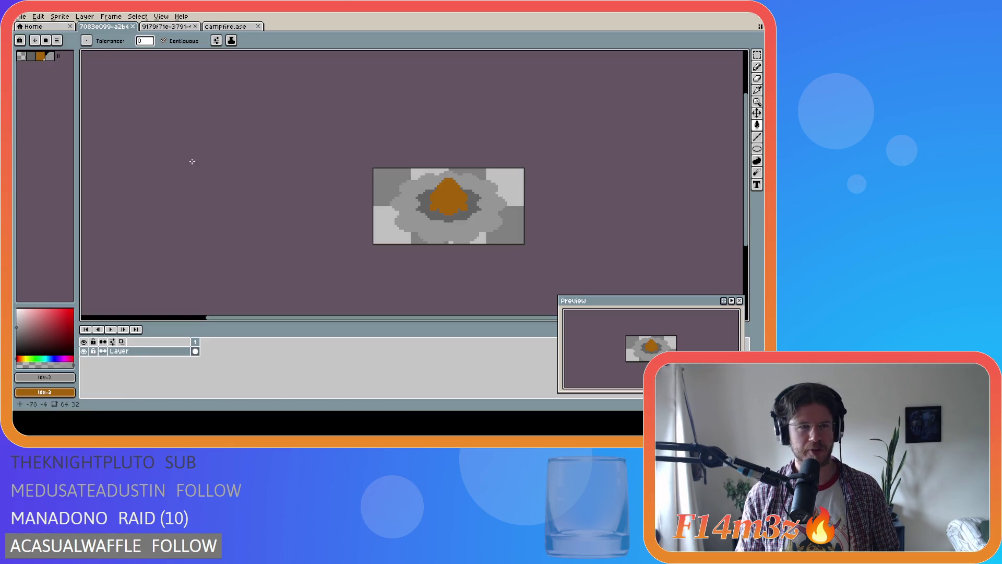
Step: Close the two campfire sprite documents and campfire.ase
left_click(136, 29)
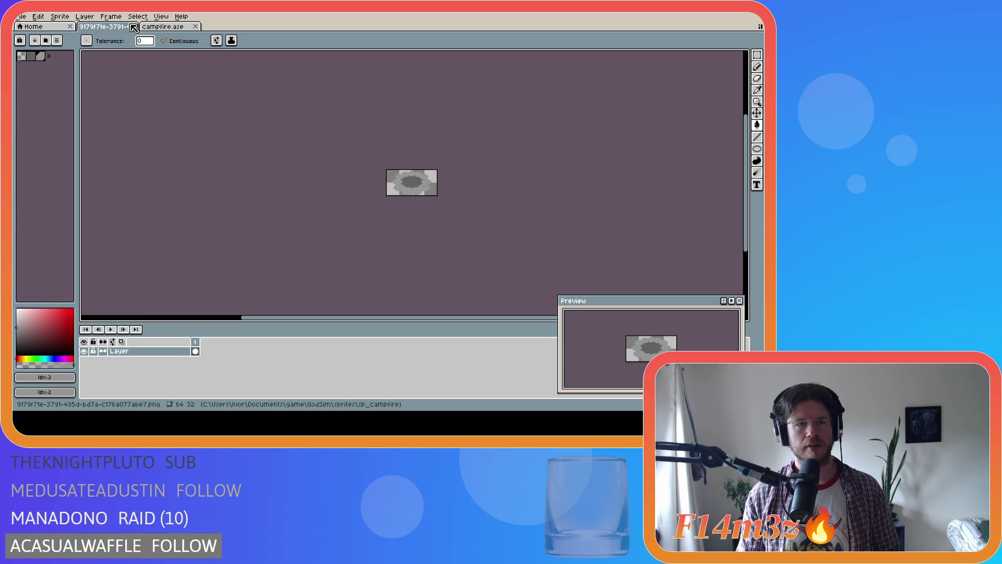
left_click(136, 28)
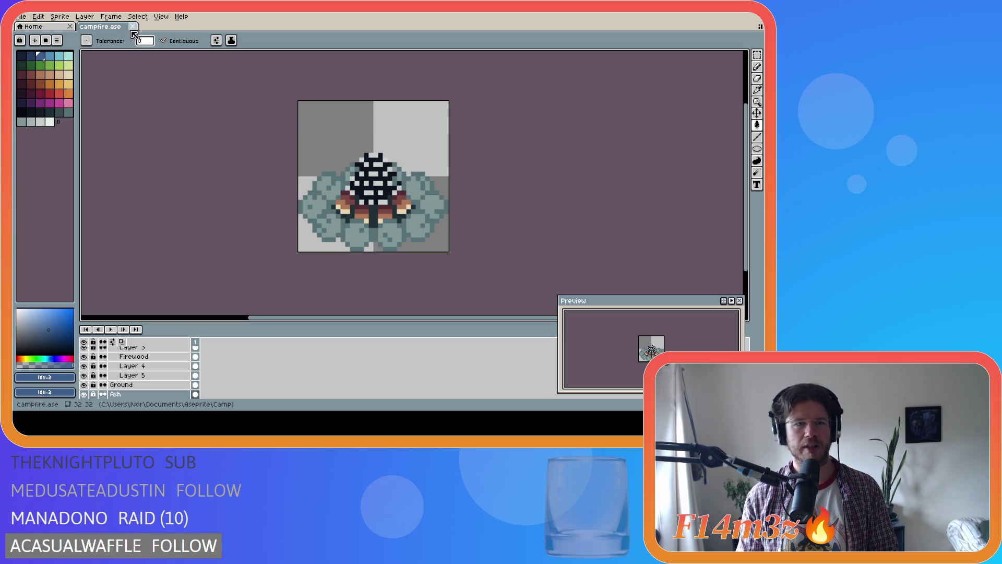
left_click(133, 26)
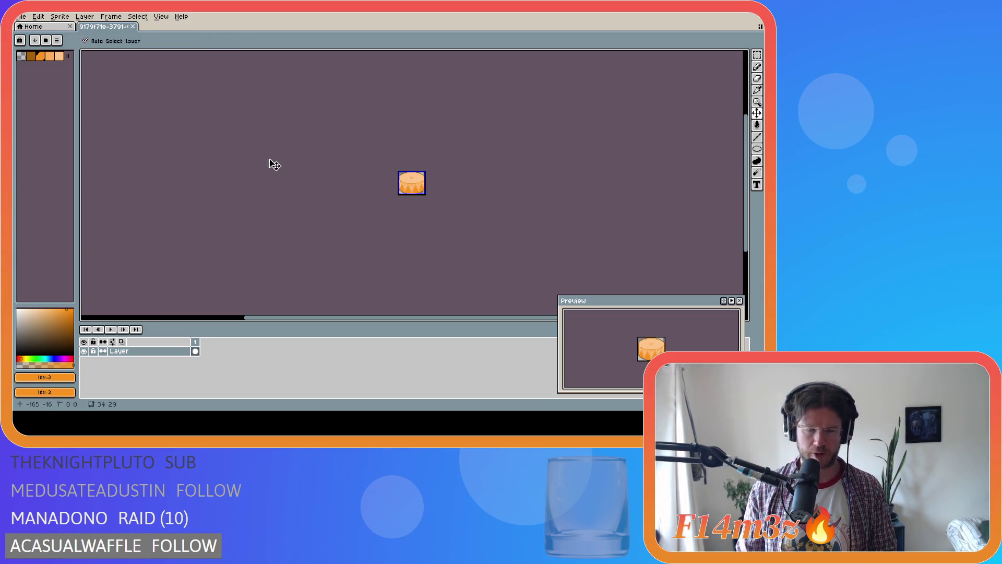
Step: Zoom in on the drum sprite and toggle between the Move and Magic Wand tools
scroll(362, 197, "up", 2)
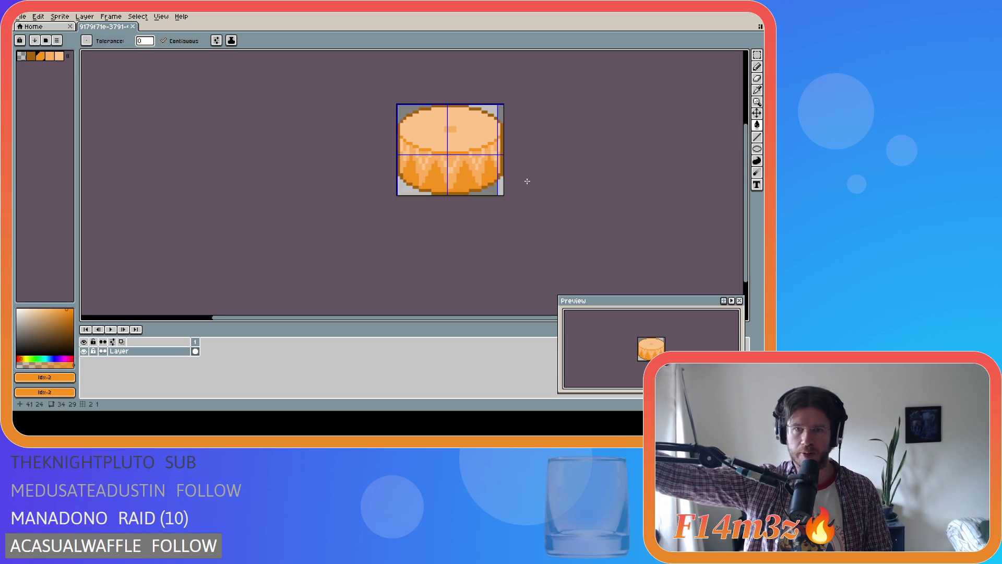
key("v")
key("w")
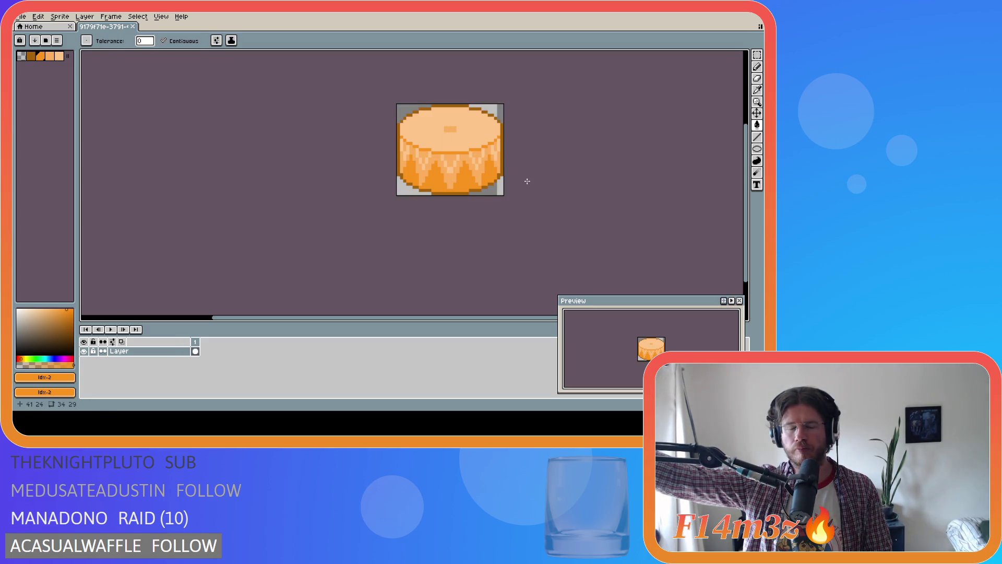
key("ctrl")
key("ctrl")
key("ctrl")
key("ctrl+apostrophe")
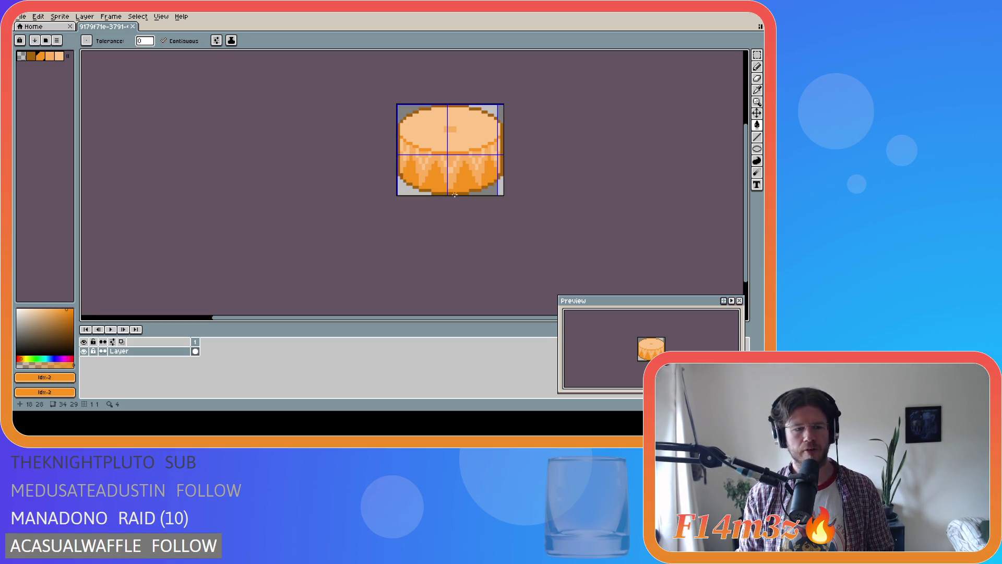
Step: Check the drum's 34×29 canvas size without changing it, then start a new sprite from File
left_click(60, 16)
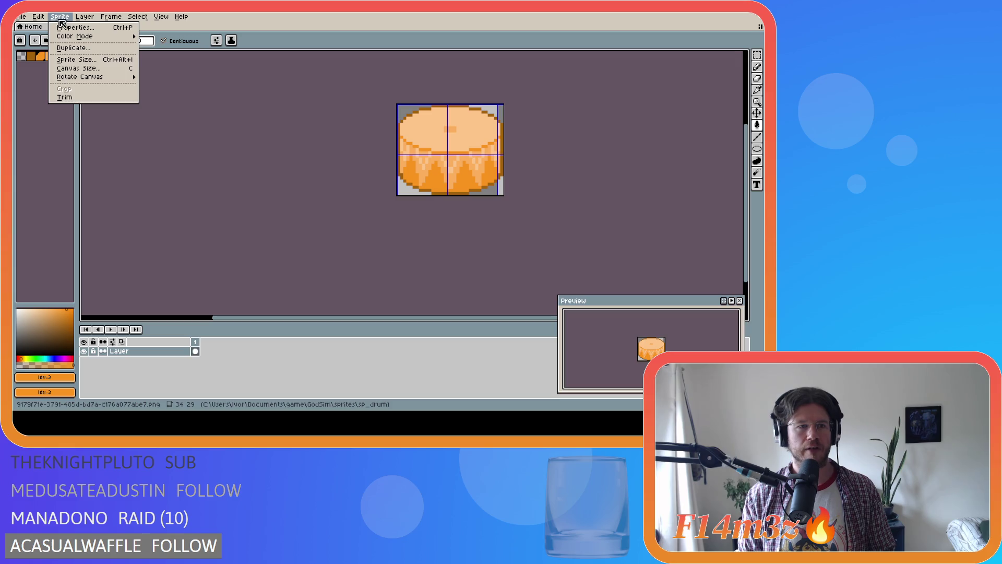
left_click(95, 71)
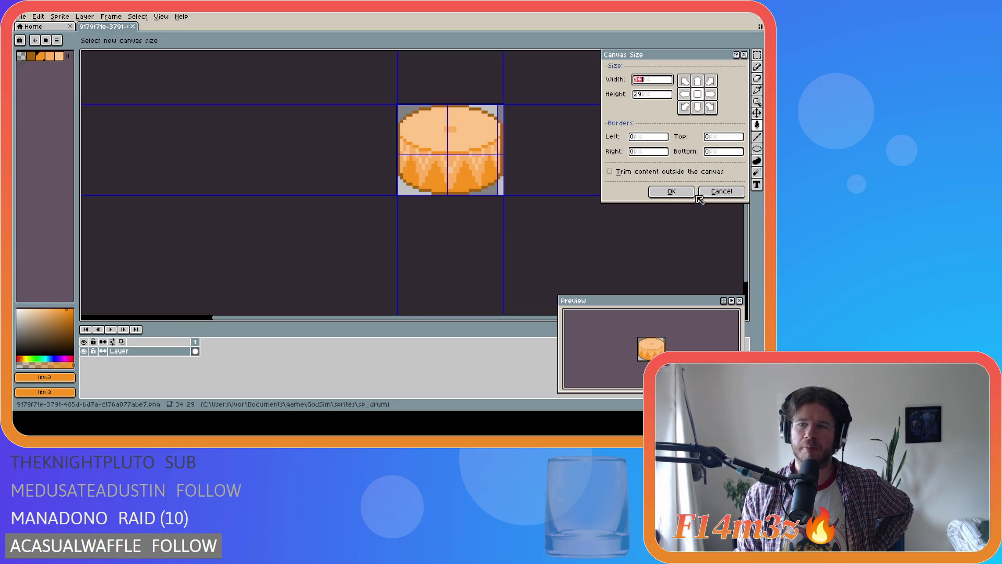
left_click(719, 192)
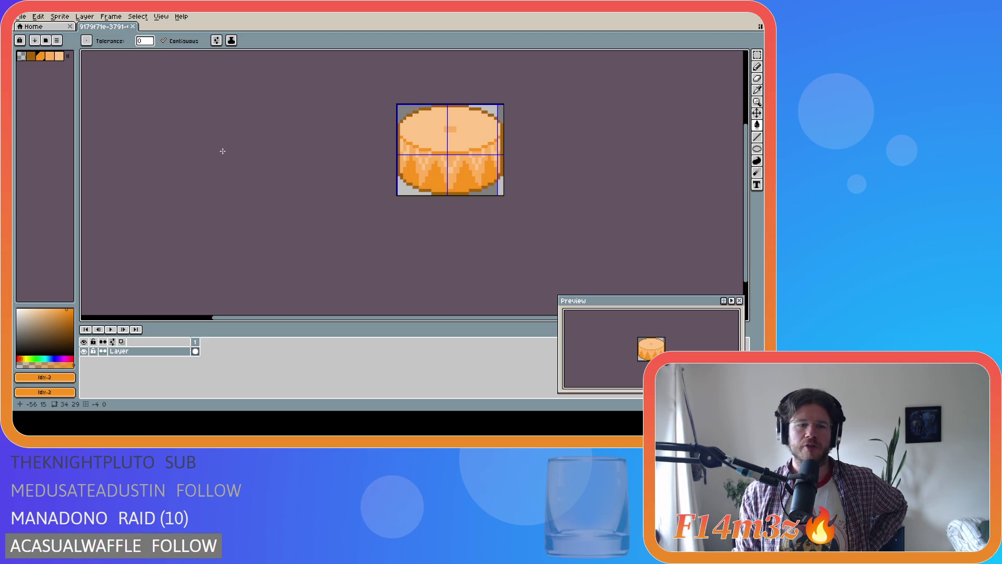
left_click(21, 16)
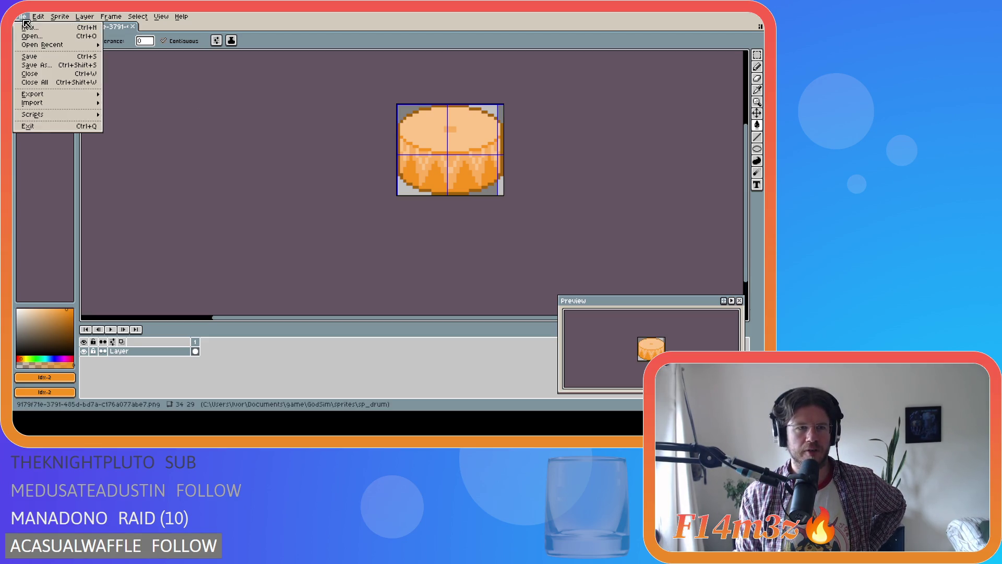
Step: Create a new blank 32x32 sprite and zoom in on it
left_click(55, 28)
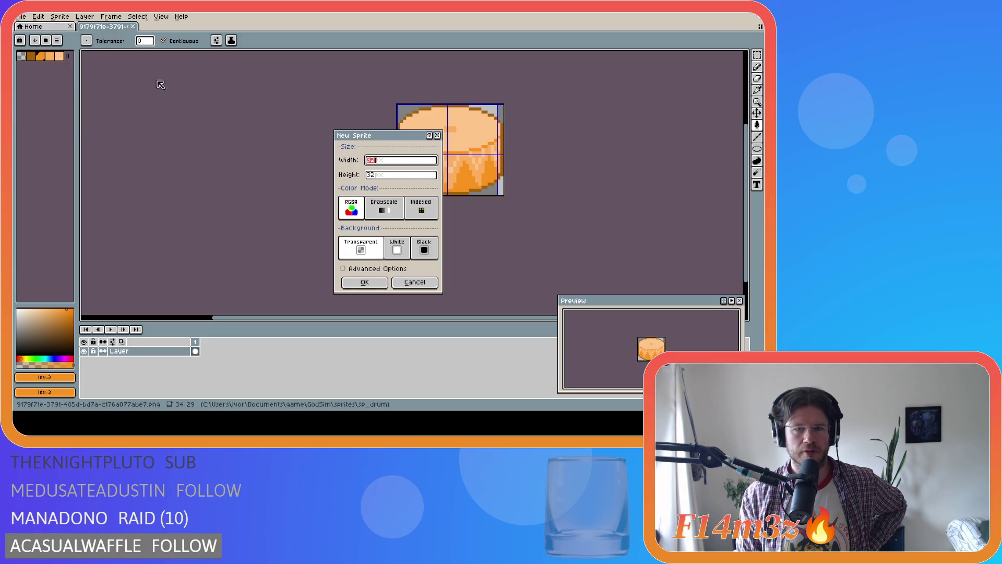
left_click(370, 286)
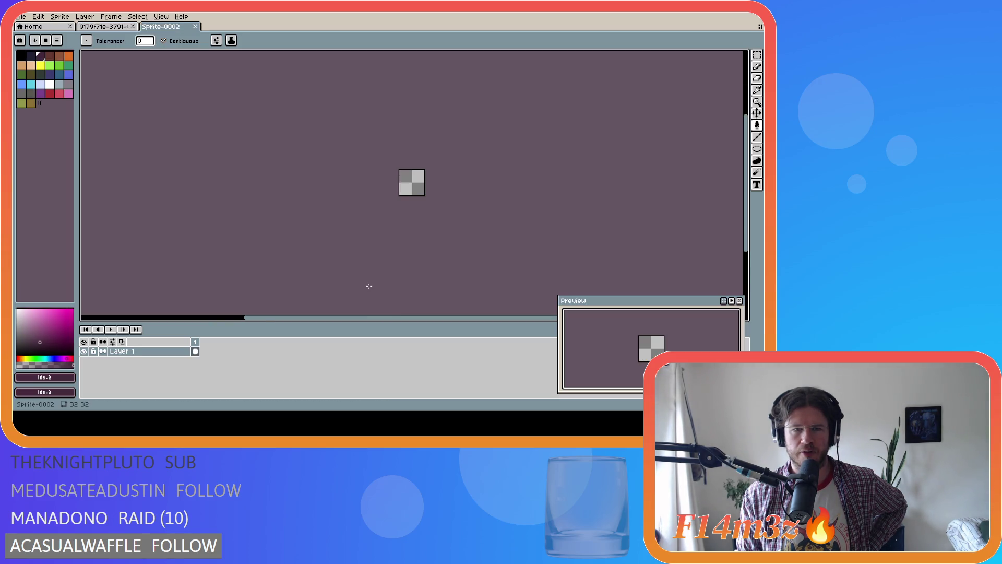
scroll(424, 191, "up", 3)
Step: Load a different colour palette and pick the dark reddish-brown drawing colour
left_click(56, 40)
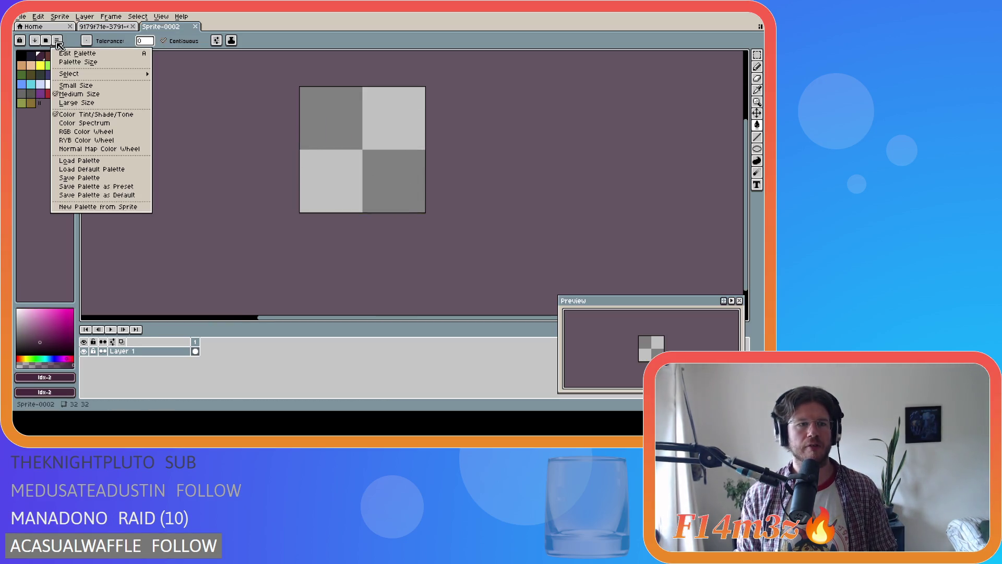
mouse_move(117, 73)
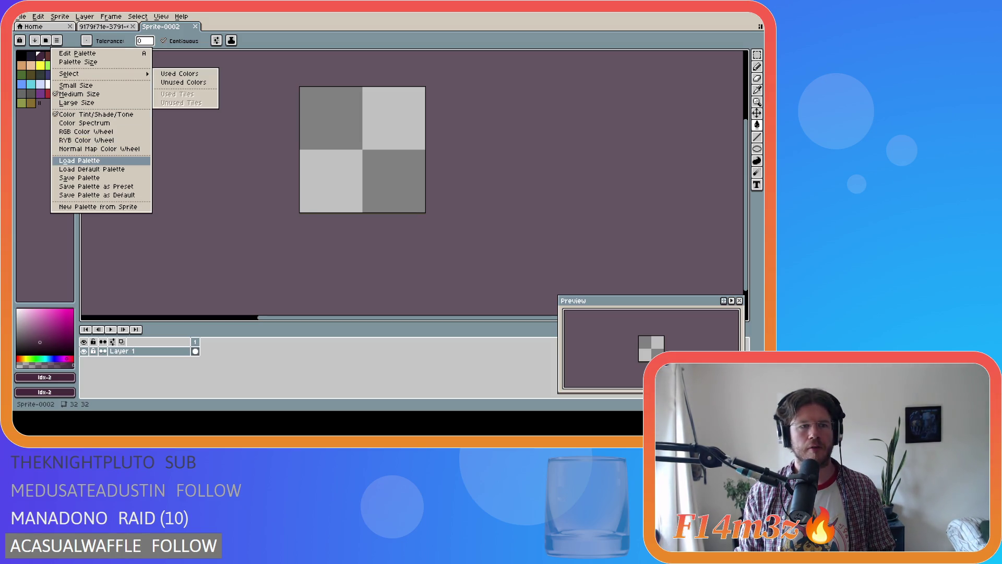
left_click(101, 137)
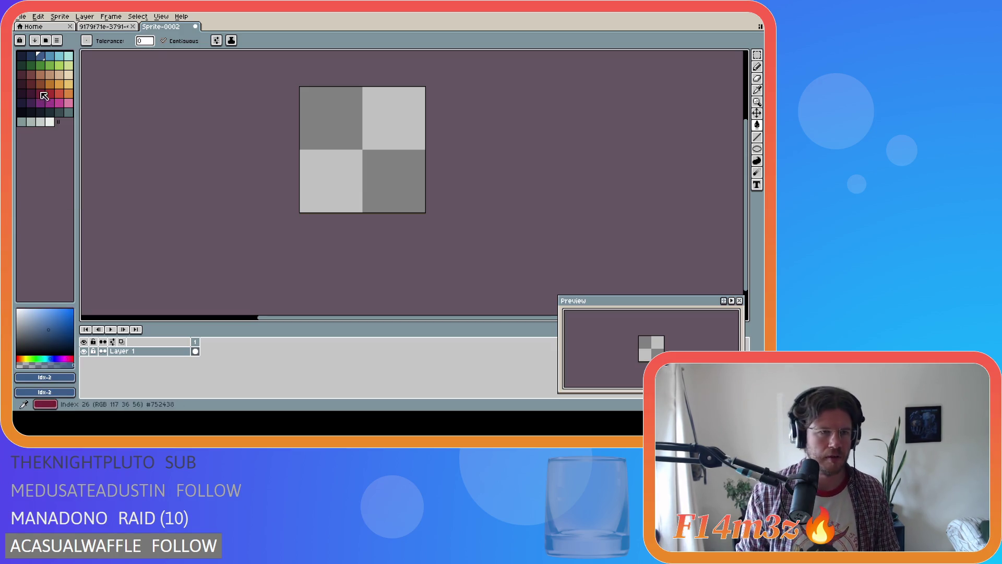
left_click(33, 75)
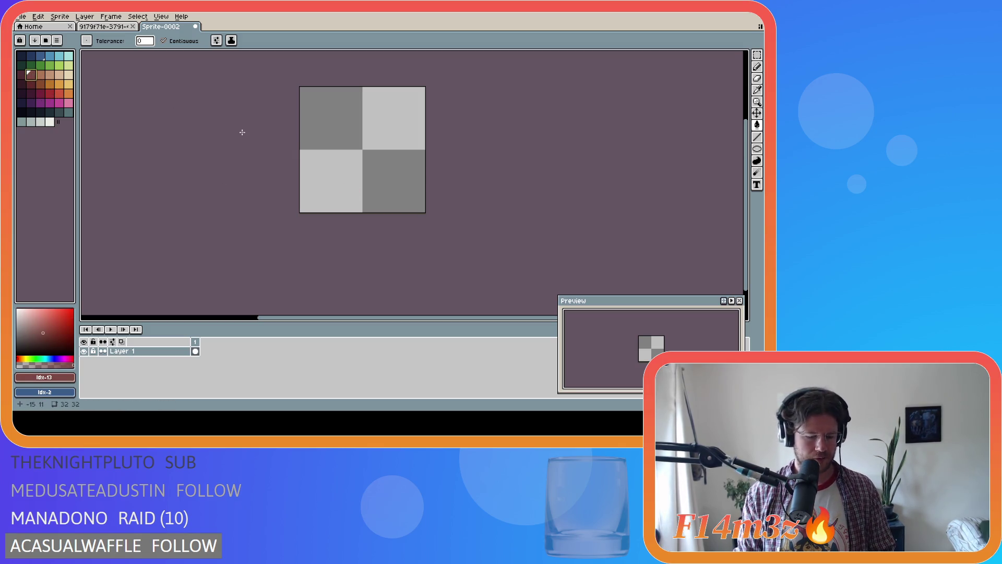
Step: Try a dark-red ellipse across the lower half, undo it, and return to the drum sprite
key("b")
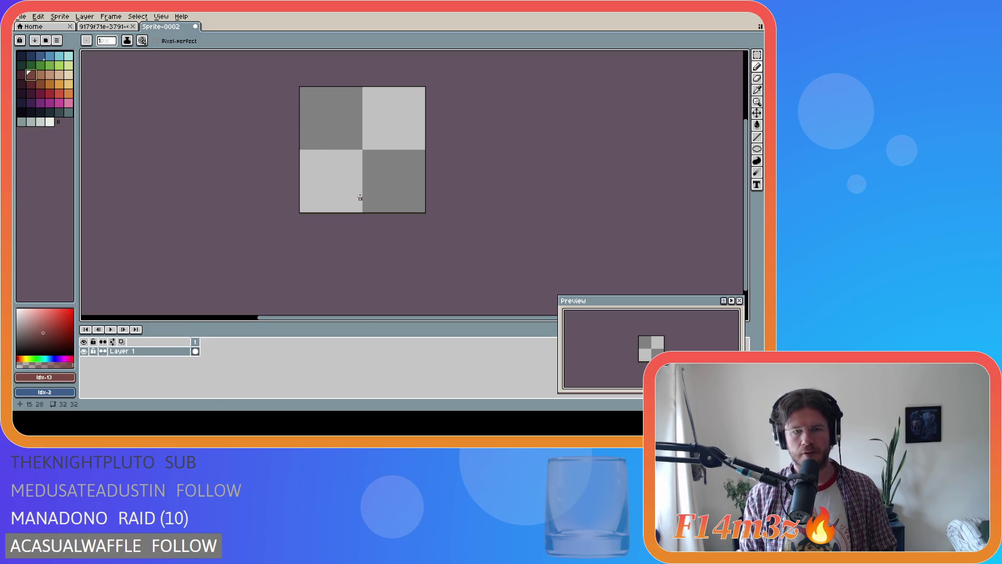
left_click(760, 151)
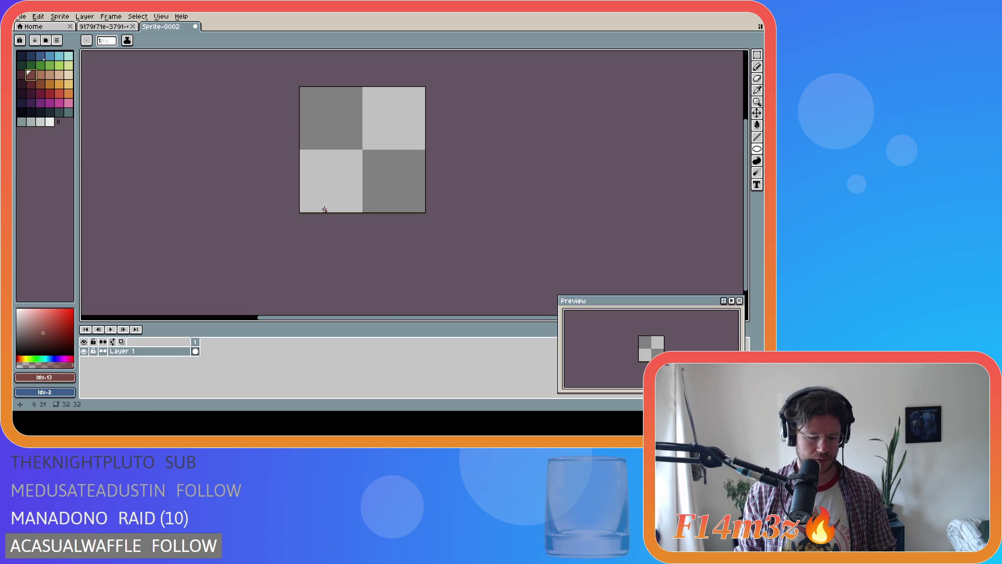
left_click_drag(324, 210, 399, 181)
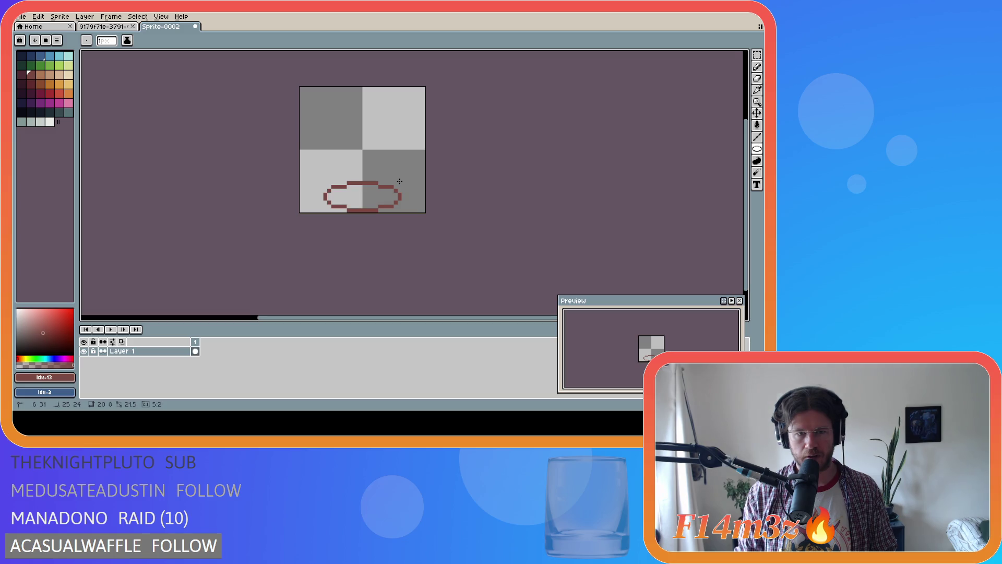
key("Escape")
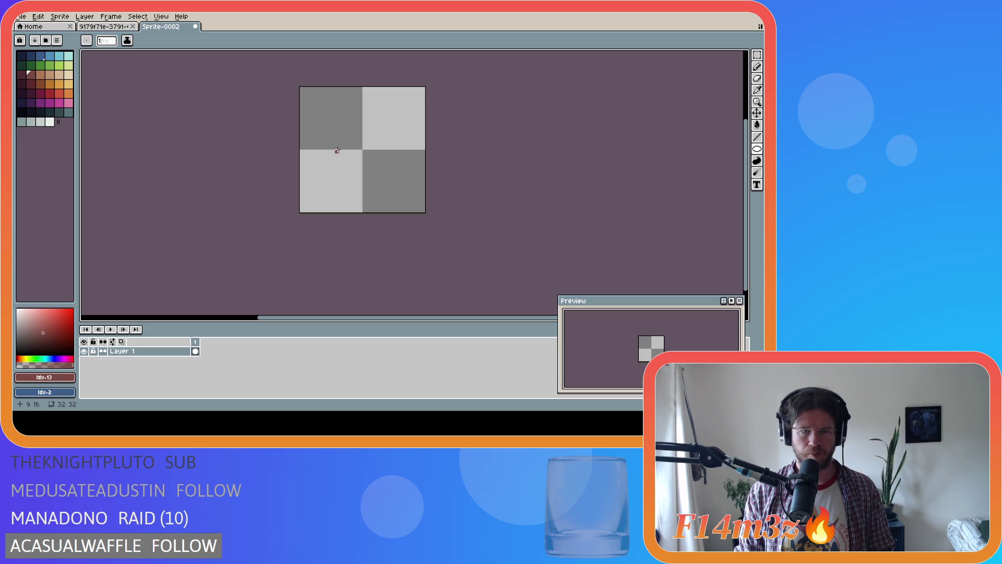
left_click(104, 26)
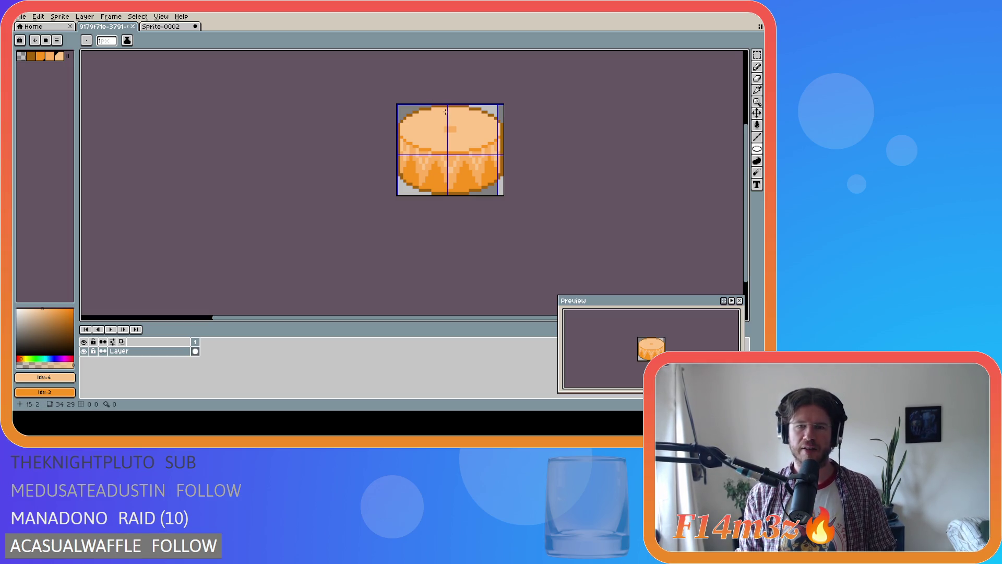
Step: Pick dark red and try, then undo, large ellipses on the new sprite, comparing with the drum
left_click(167, 27)
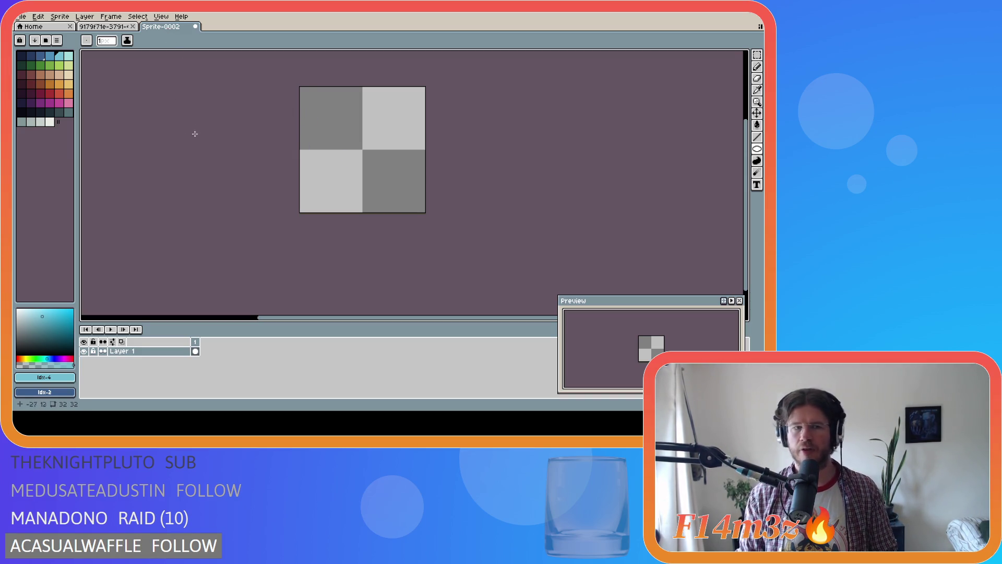
left_click(21, 74)
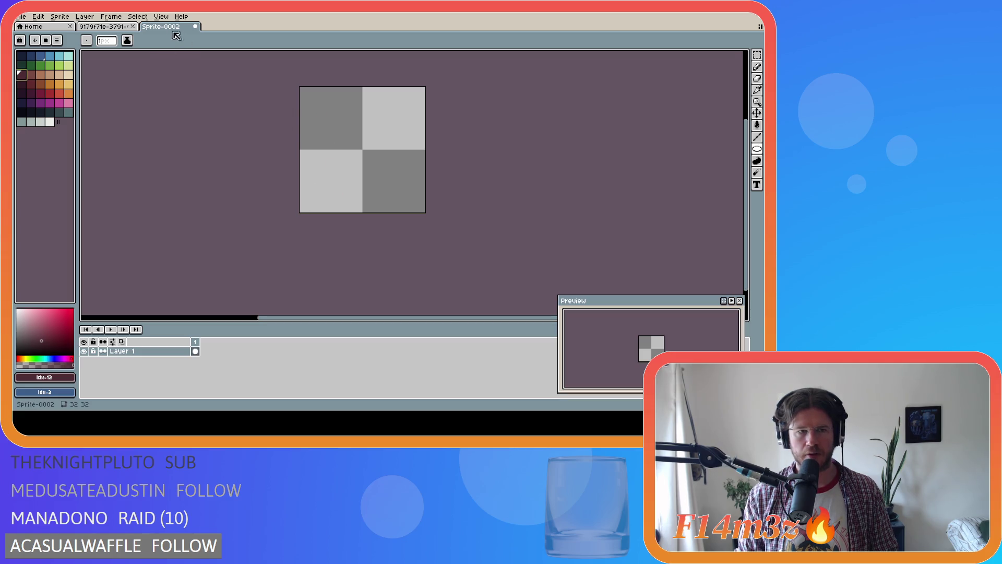
left_click(111, 30)
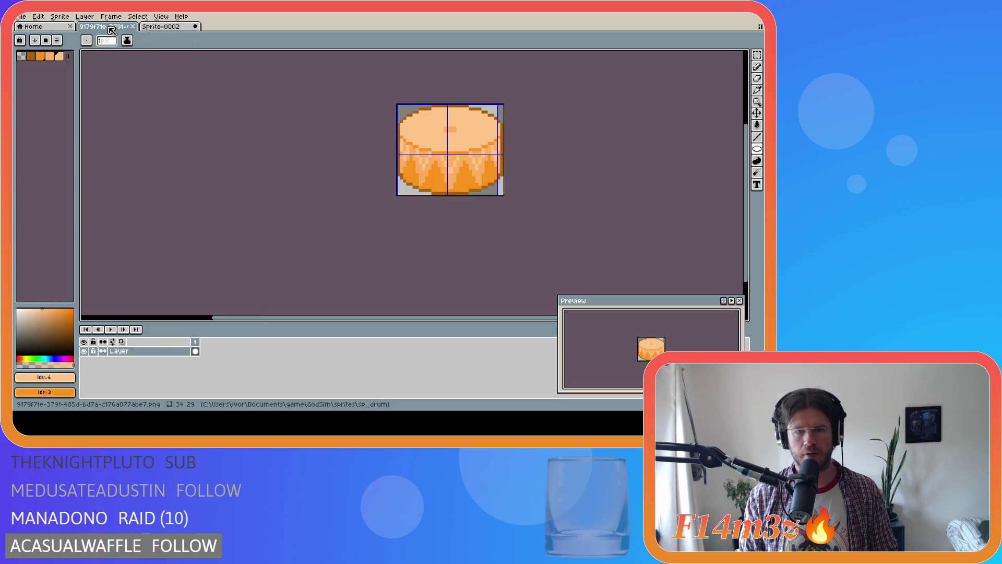
left_click(170, 27)
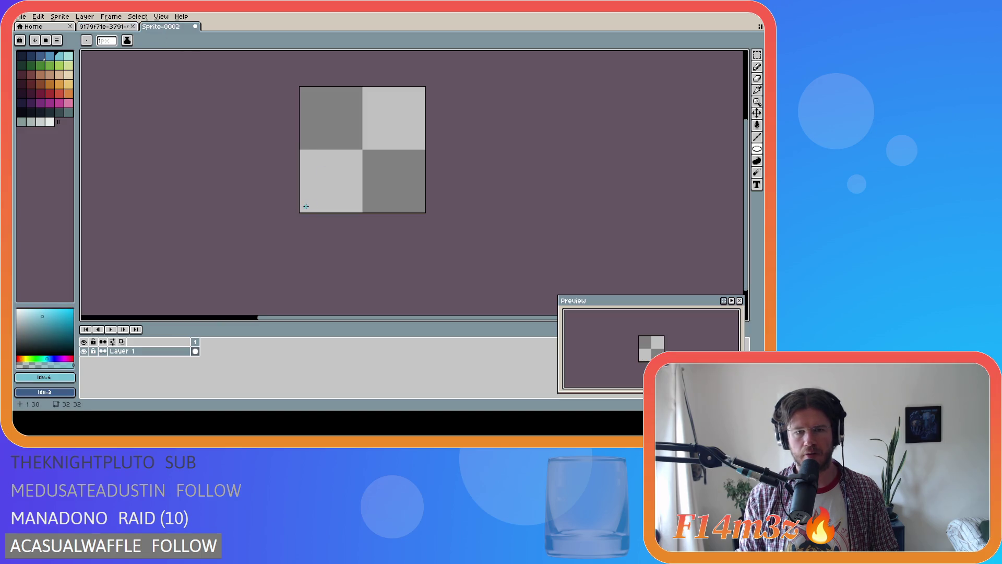
left_click_drag(300, 209, 418, 86)
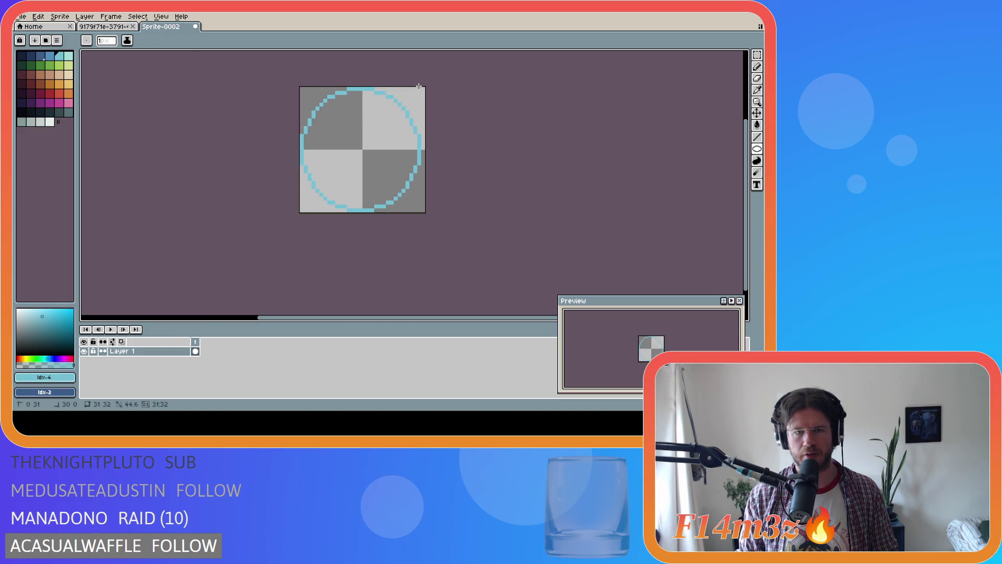
left_click(111, 27)
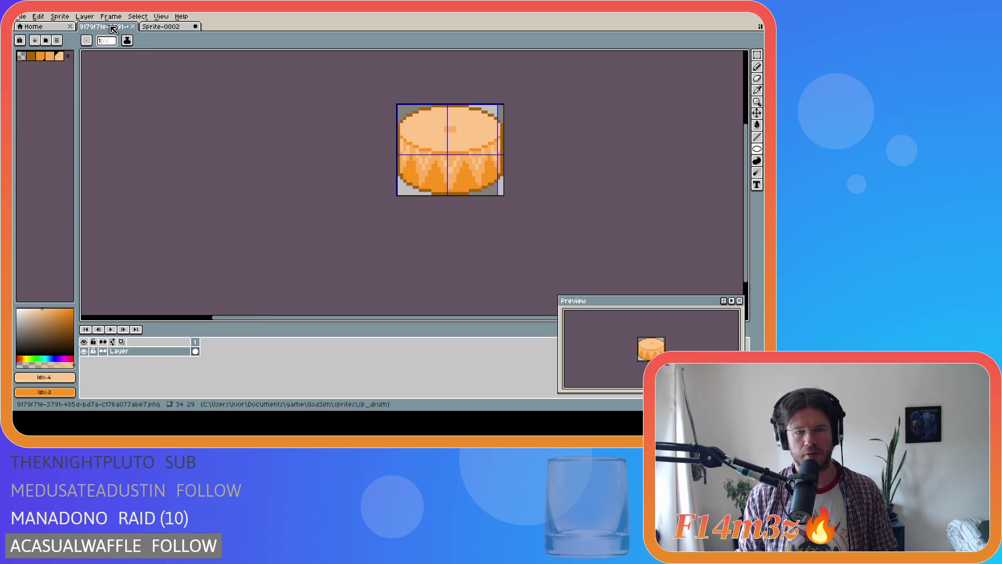
left_click(159, 26)
key("ctrl+z")
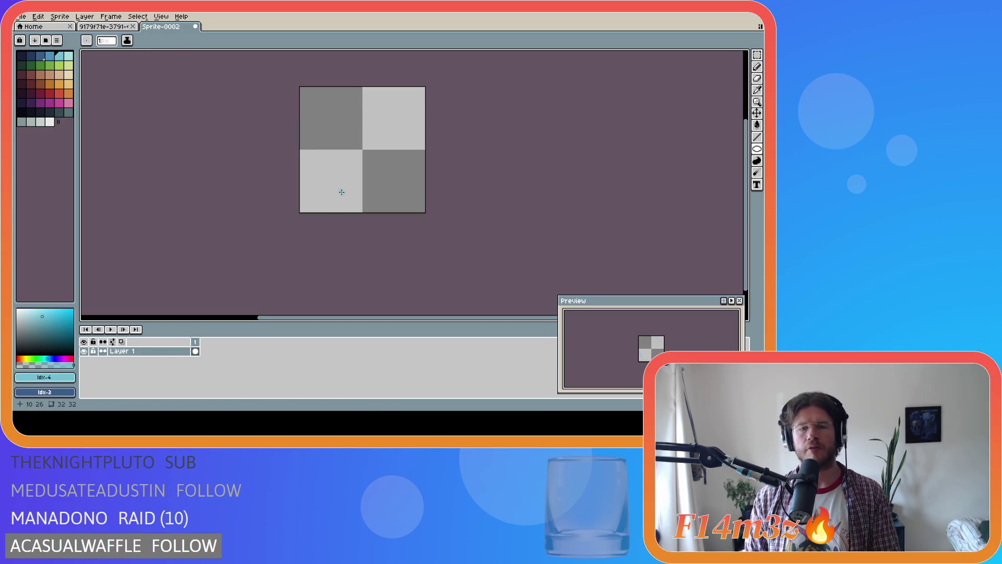
mouse_move(304, 206)
left_mouse_down()
mouse_move(398, 103)
mouse_move(424, 128)
mouse_move(420, 102)
mouse_move(424, 129)
left_mouse_up()
key("ctrl+z")
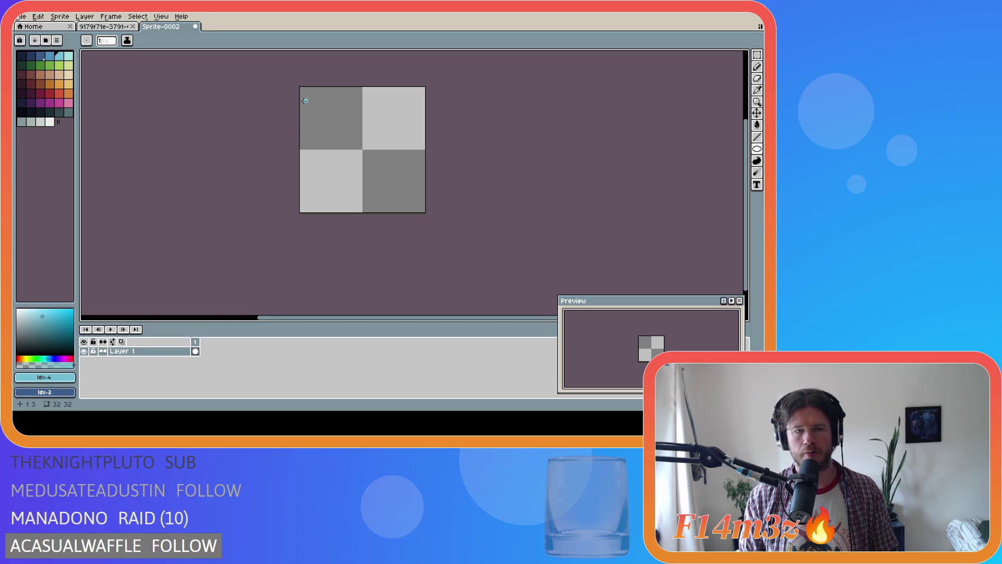
Step: Try a wide flat ellipse across the top half, discard it, and draw a smaller one
left_click_drag(301, 100, 422, 128)
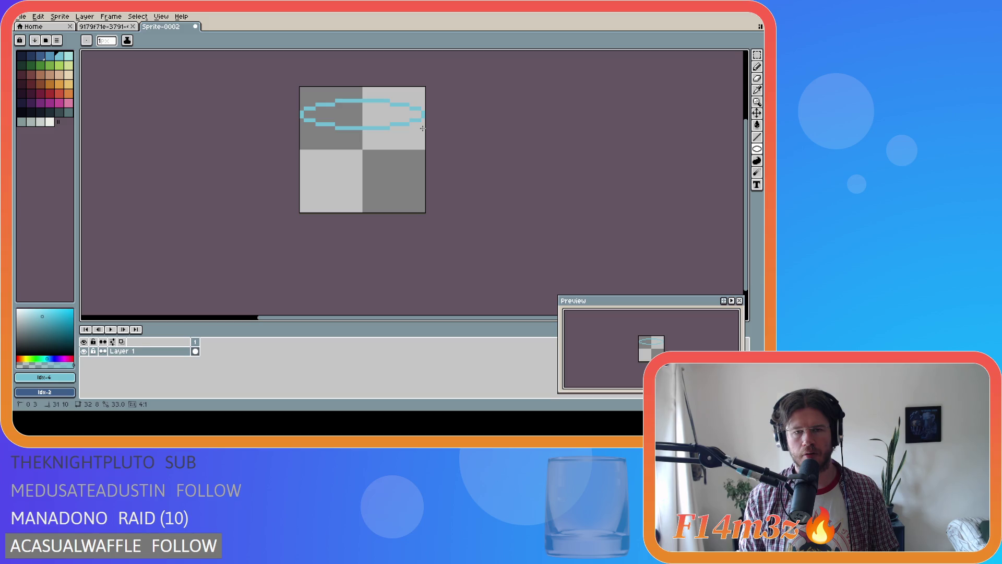
left_click_drag(422, 128, 421, 128)
key("Escape")
mouse_move(301, 102)
left_mouse_down()
mouse_move(333, 124)
mouse_move(422, 133)
left_mouse_up()
key("ctrl")
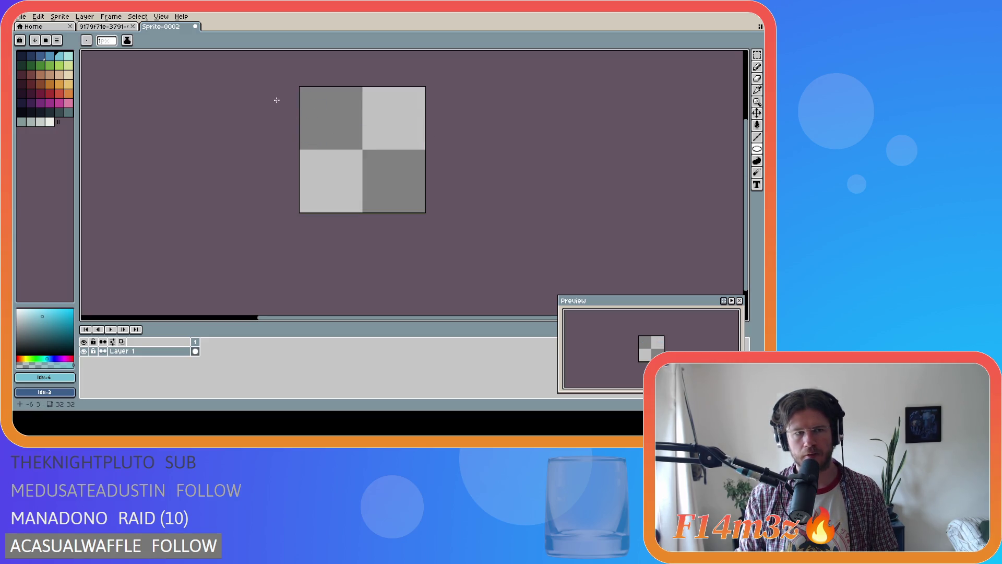
Step: Pick the tan colour from the palette and test a tan ellipse, then undo it
left_click(67, 76)
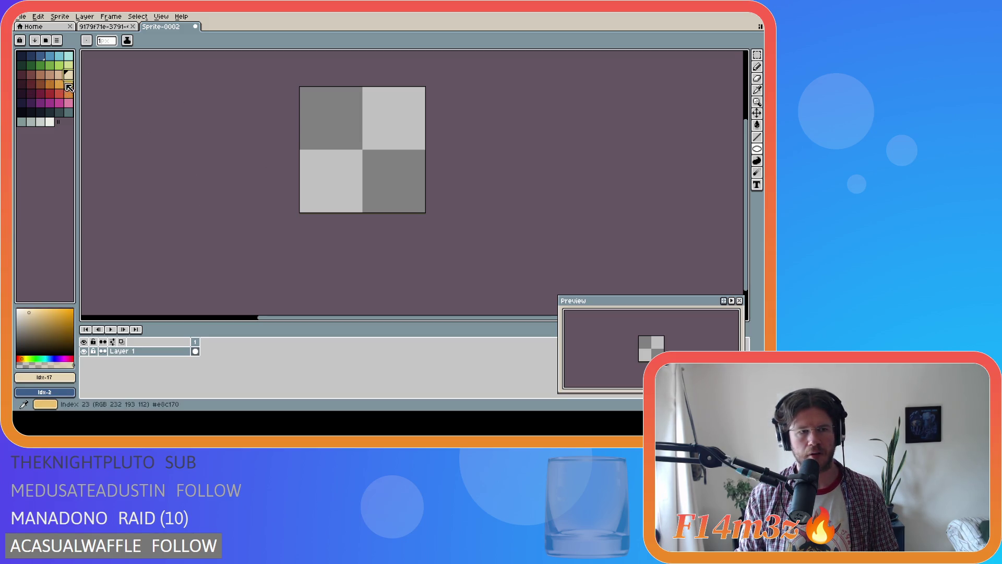
left_click(67, 85)
left_click(68, 76)
left_click(68, 85)
left_click(68, 77)
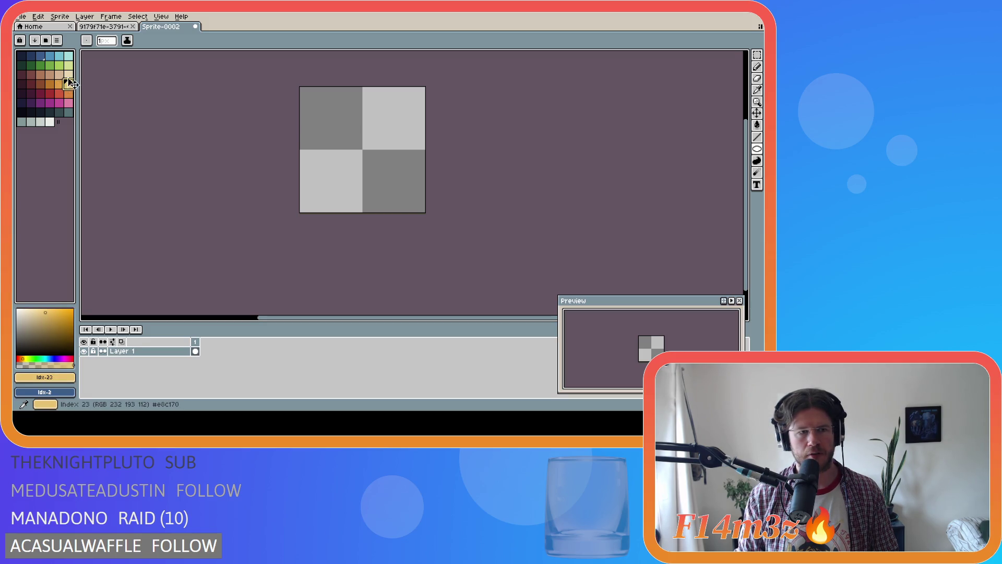
left_click_drag(319, 98, 428, 176)
key("ctrl+z")
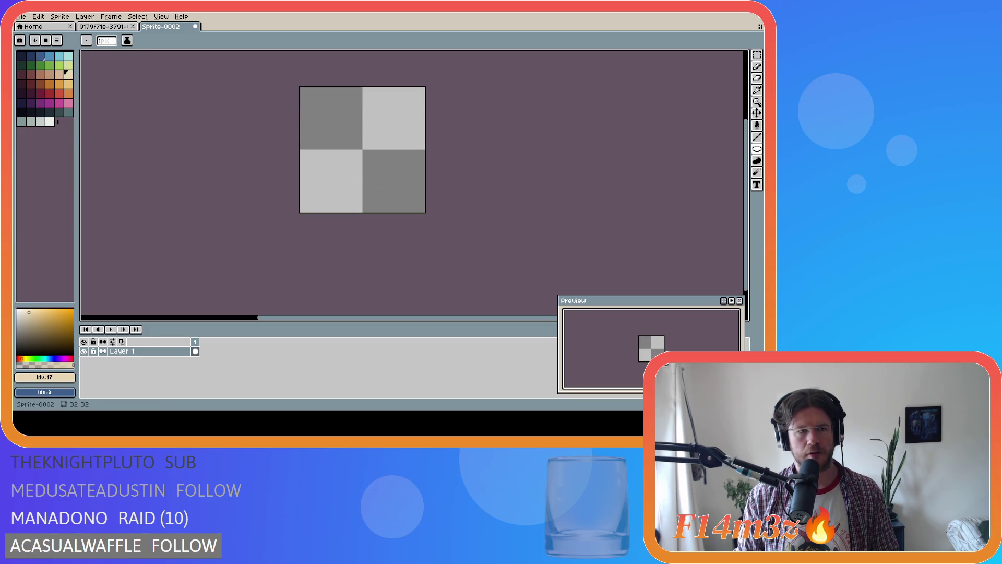
Step: Sample the tan colour from the tent flap in the recent tent.ase sprite, then close it
left_click(21, 17)
mouse_move(84, 45)
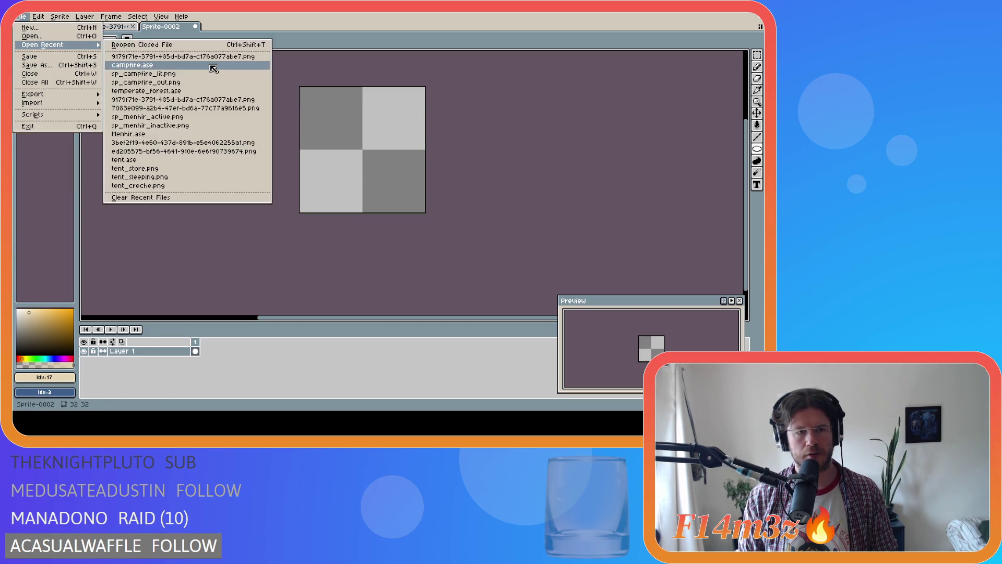
left_click(202, 160)
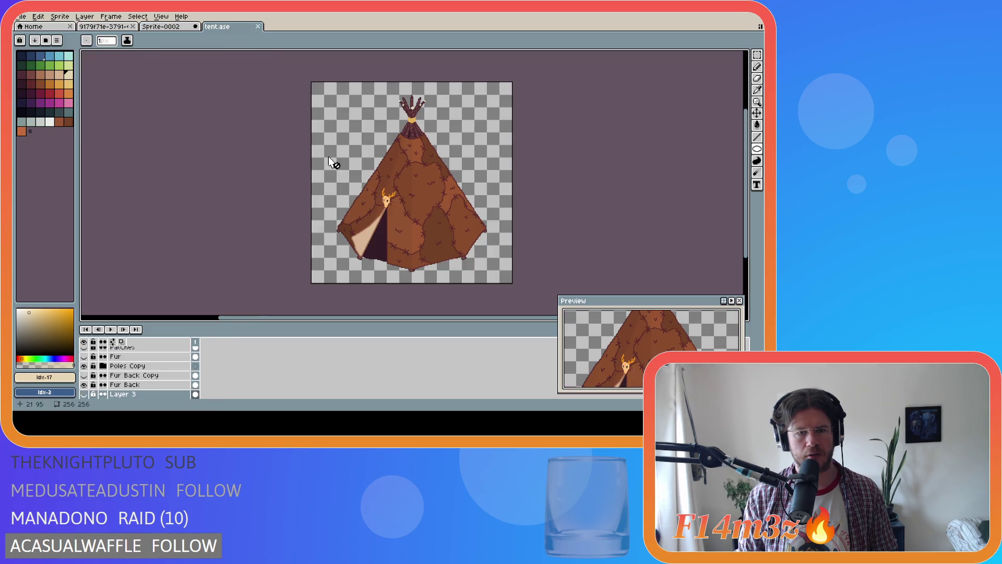
left_click(366, 234, "alt")
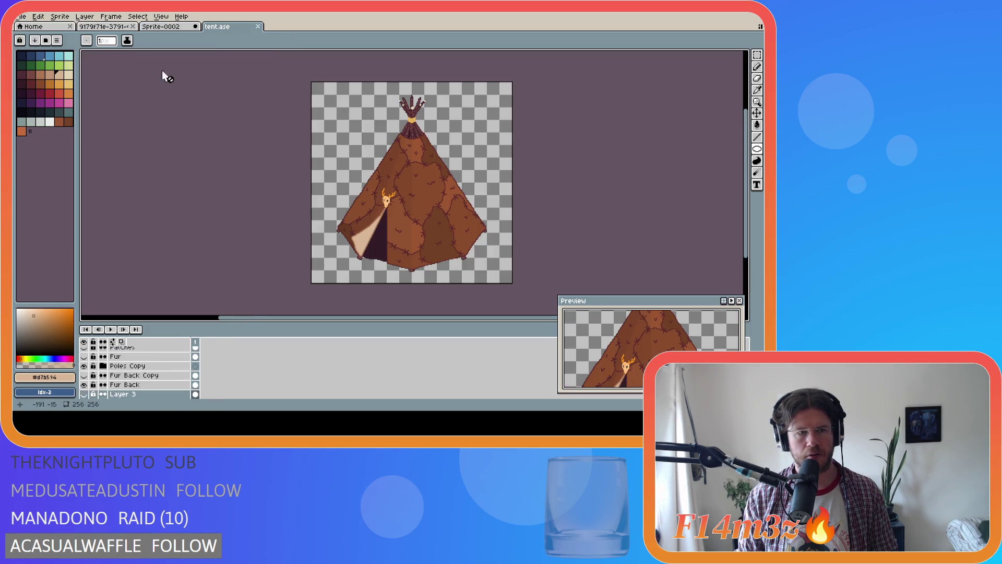
left_click(263, 29)
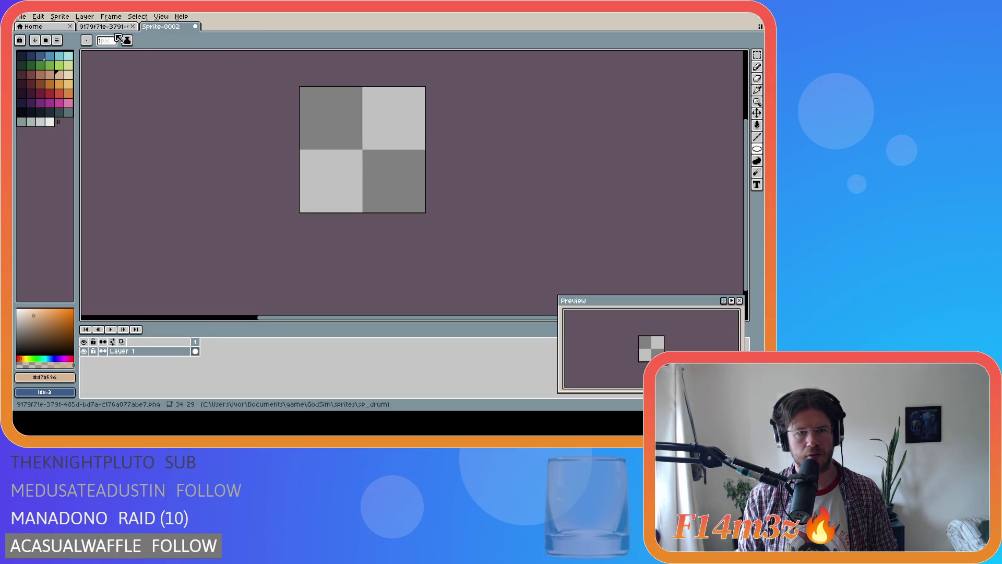
Step: Draw a tan ellipse across the sprite's upper half and move it 6 px down
mouse_move(368, 147)
left_mouse_down()
mouse_move(365, 162)
mouse_move(389, 151)
left_mouse_up()
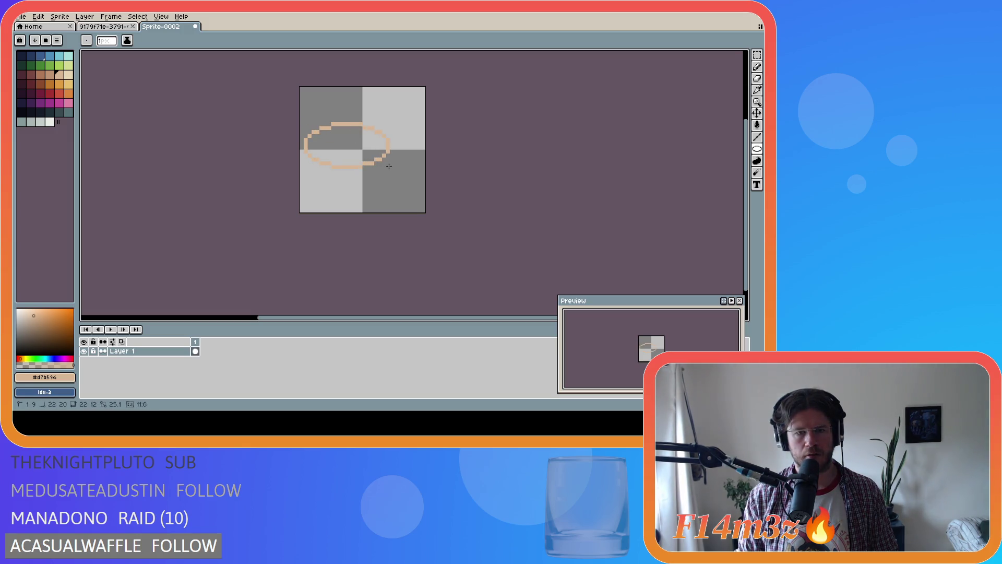
key("ctrl+z")
mouse_move(301, 114)
left_mouse_down()
mouse_move(422, 149)
mouse_move(425, 162)
left_mouse_up()
key("ctrl+z")
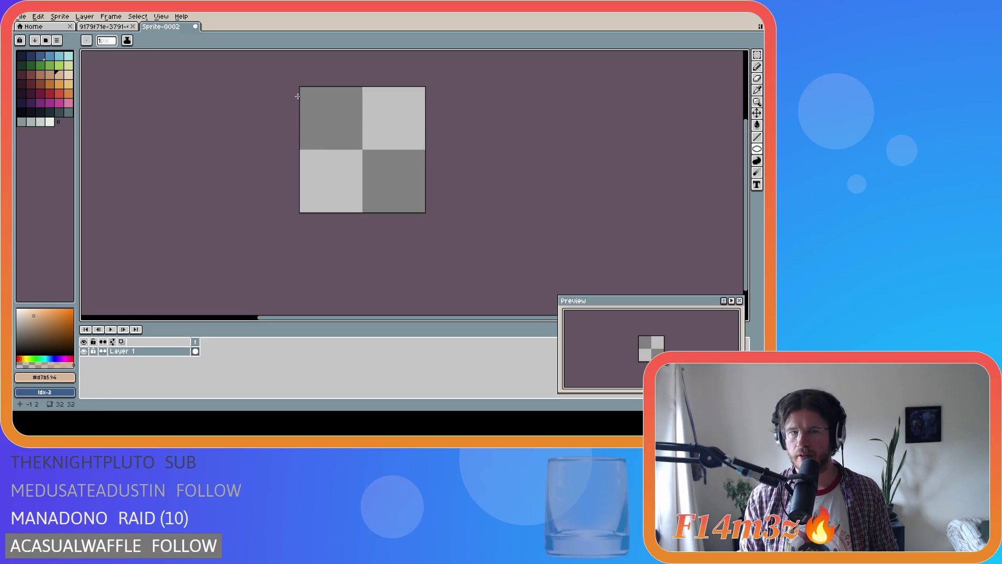
left_click_drag(300, 87, 422, 145)
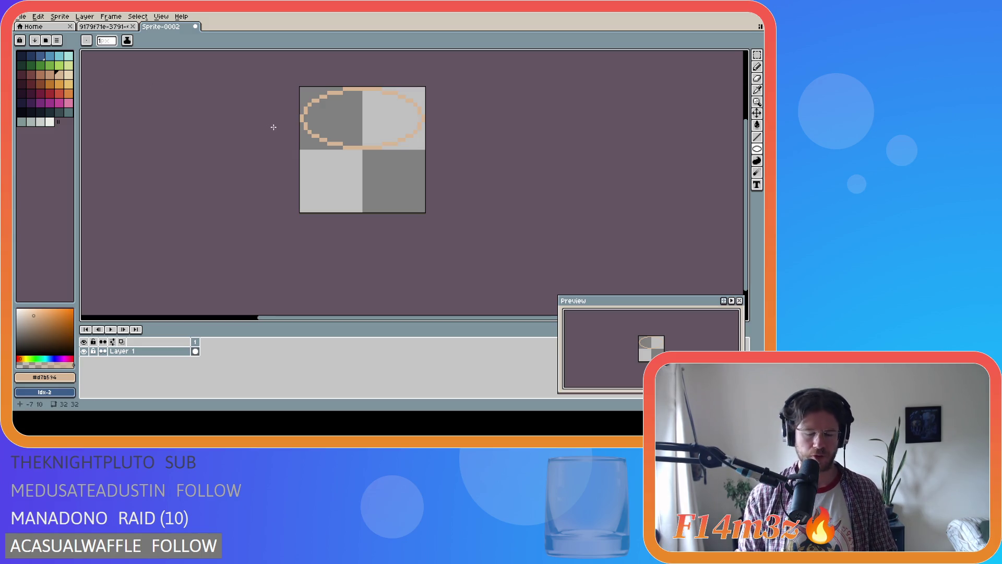
key("v")
mouse_move(349, 124)
left_mouse_down()
mouse_move(353, 157)
mouse_move(351, 132)
mouse_move(349, 142)
left_mouse_up()
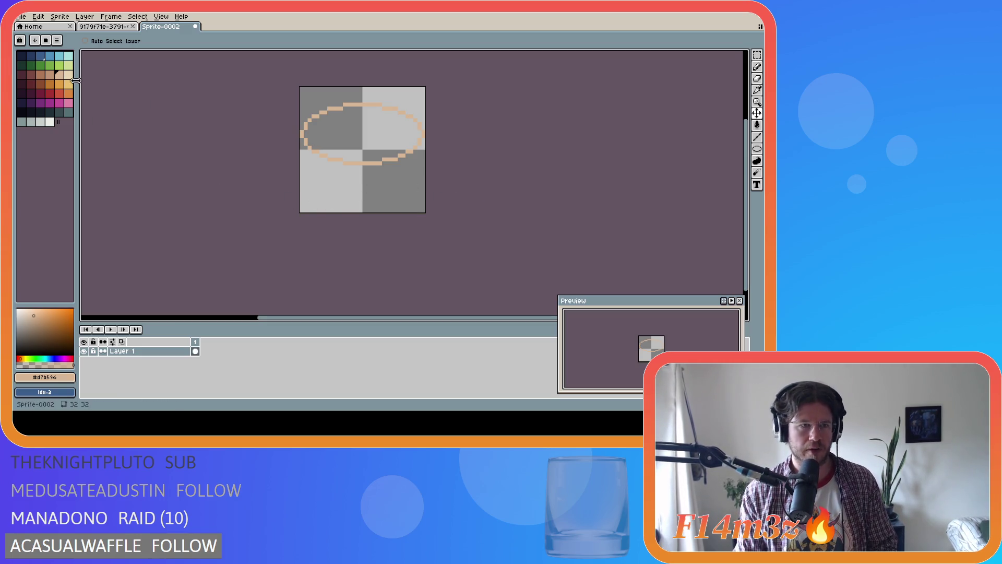
Step: Select the Ellipse tool with the dark maroon palette colour
left_click(757, 150)
left_click(31, 76)
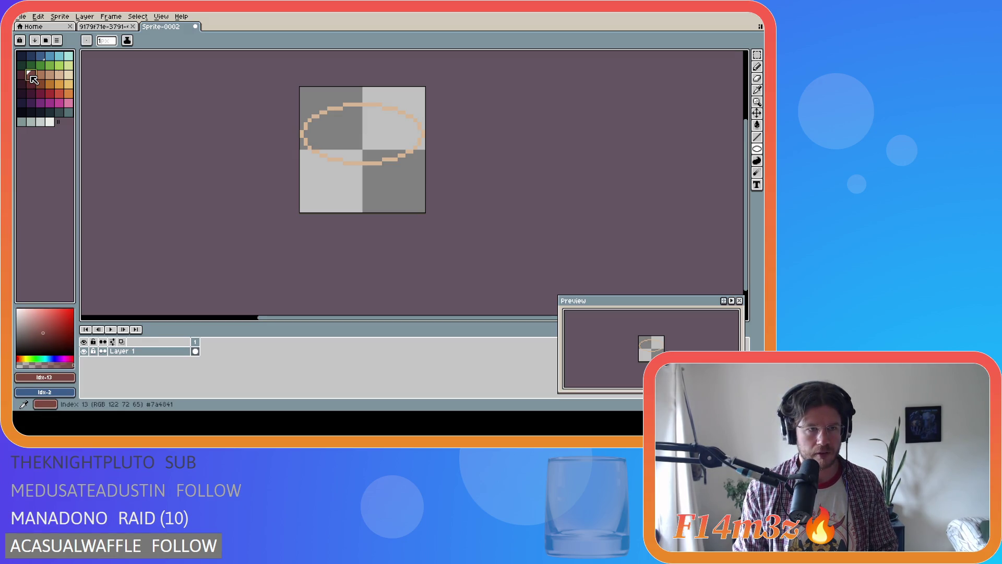
left_click(24, 77)
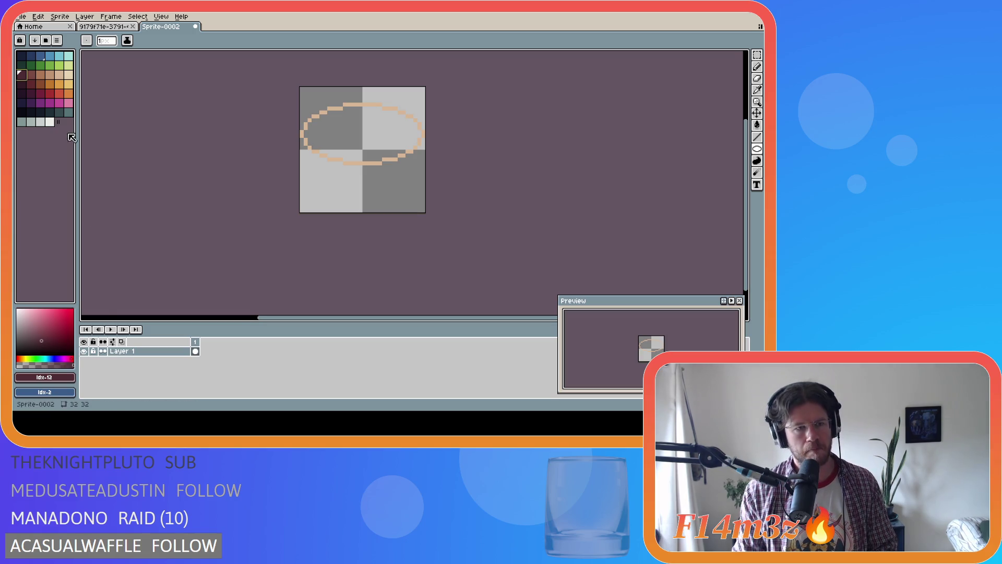
Step: Add a new layer below the cream ellipse layer and make it the active layer
key("shift+n")
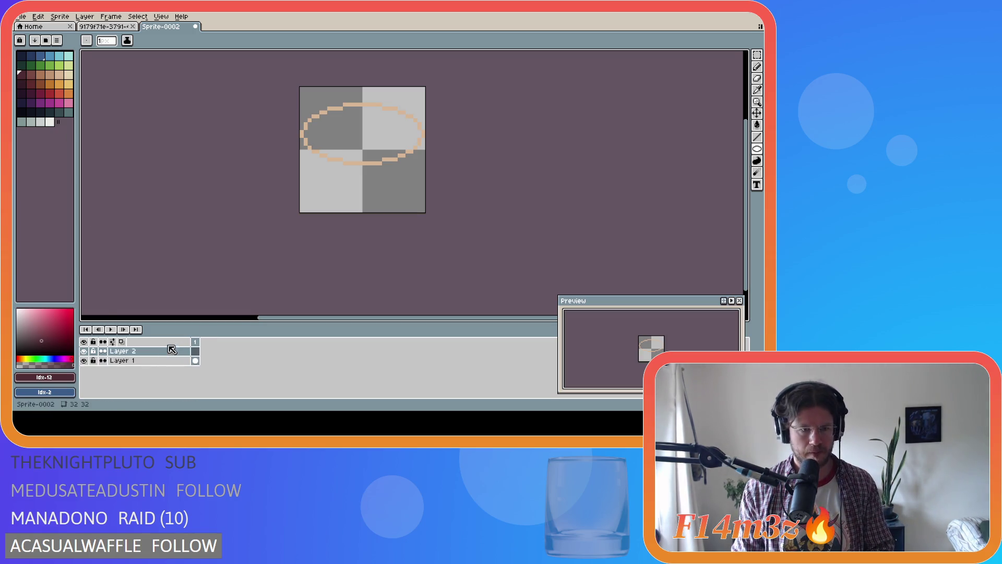
left_click(146, 362)
left_click_drag(146, 363, 146, 351)
left_click(145, 360)
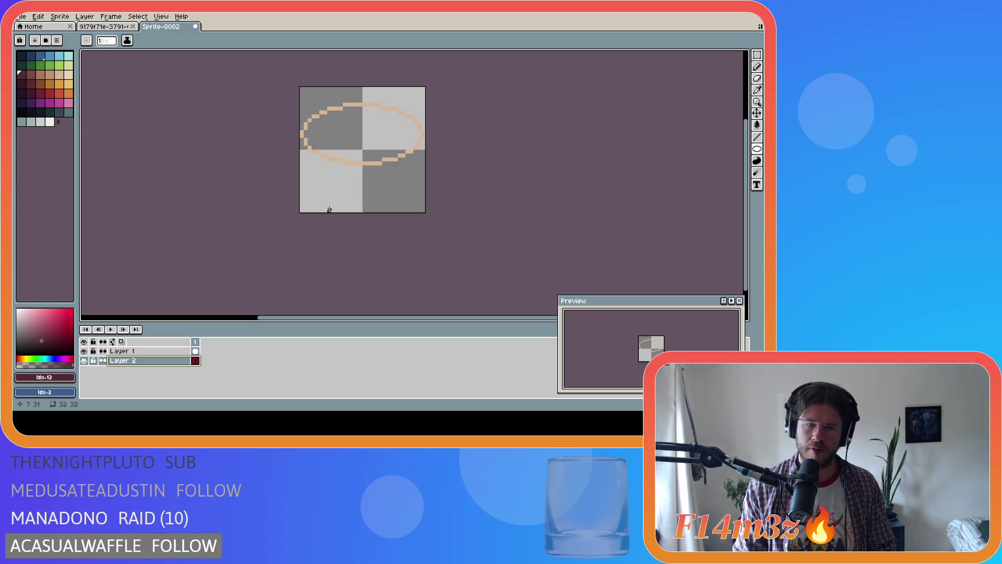
Step: Draw a small maroon ellipse near the bottom, one pixel taller and one narrower
mouse_move(332, 209)
left_mouse_down()
mouse_move(397, 204)
mouse_move(390, 186)
mouse_move(402, 211)
mouse_move(395, 186)
left_mouse_up()
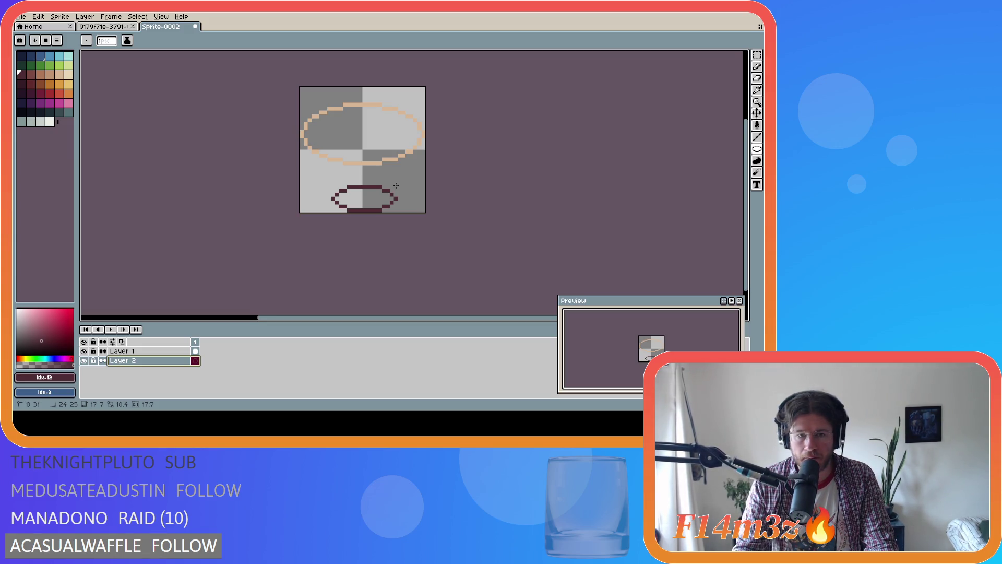
left_click_drag(395, 185, 396, 183)
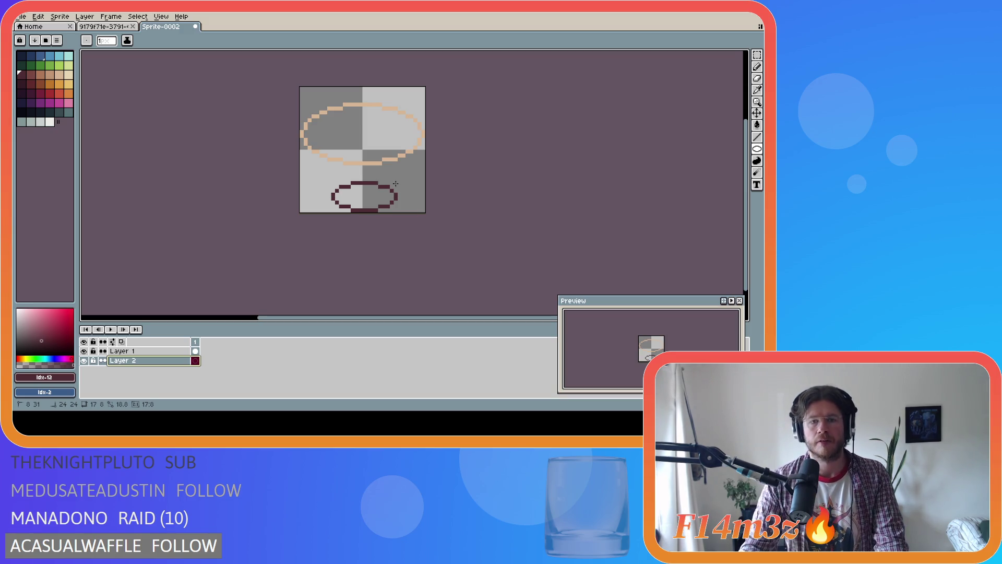
left_click_drag(396, 183, 392, 183)
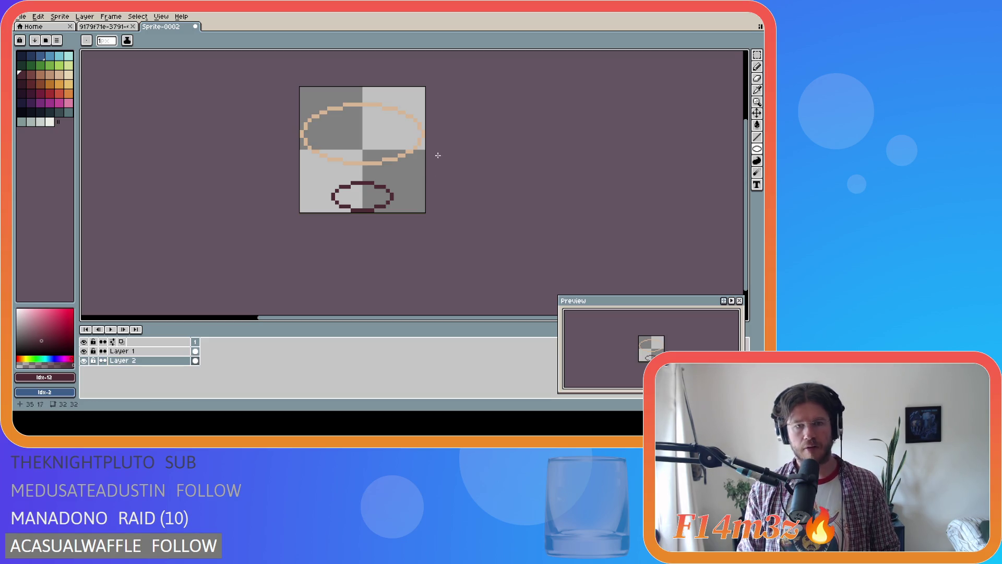
Step: Draw the left side line from the small ellipse up to the rim with the Pencil, retrying several times
left_click(756, 67)
left_click_drag(330, 197, 301, 142)
key("ctrl+z")
key("ctrl+z")
left_click_drag(332, 197, 307, 158)
key("ctrl+z")
left_click_drag(332, 196, 309, 161)
key("ctrl+z")
mouse_move(332, 198)
left_mouse_down()
mouse_move(302, 162)
mouse_move(331, 194)
mouse_move(302, 143)
left_mouse_up()
key("ctrl+z")
key("ctrl+z")
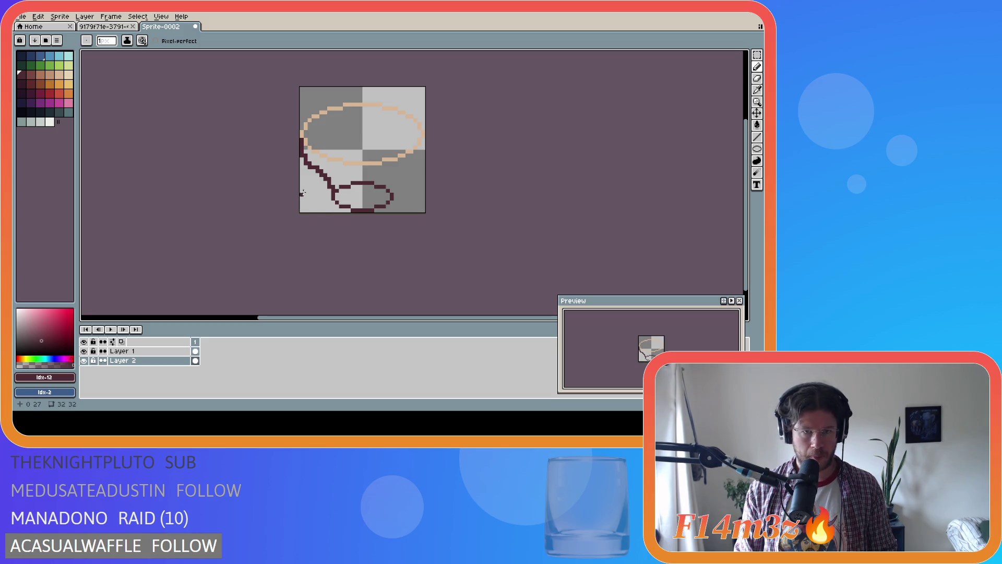
Step: Select the left half, flip it horizontally, move it onto the right side, and deselect
key("m")
left_click_drag(361, 211, 274, 88)
key("shift+h")
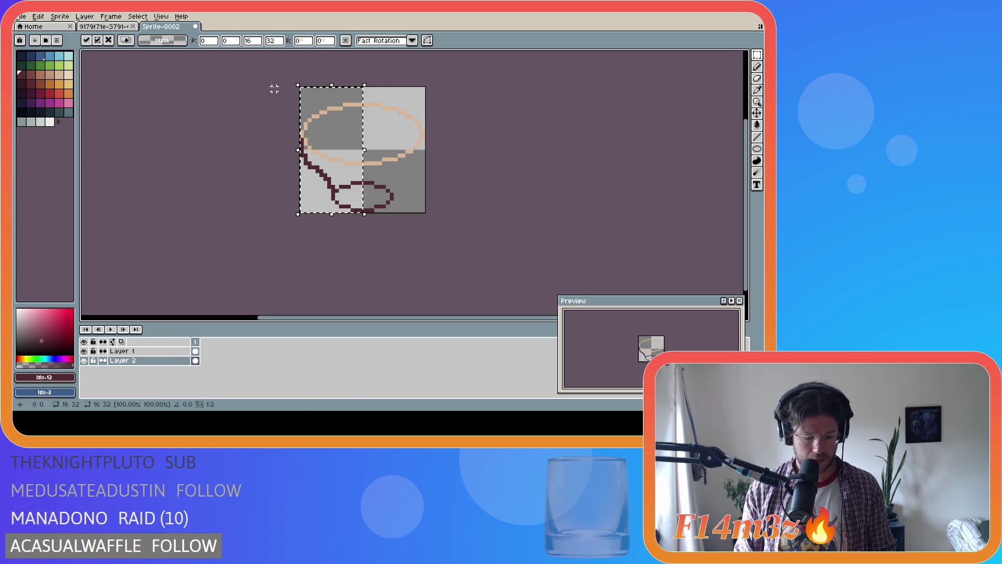
left_click_drag(334, 177, 395, 176)
left_click(524, 222)
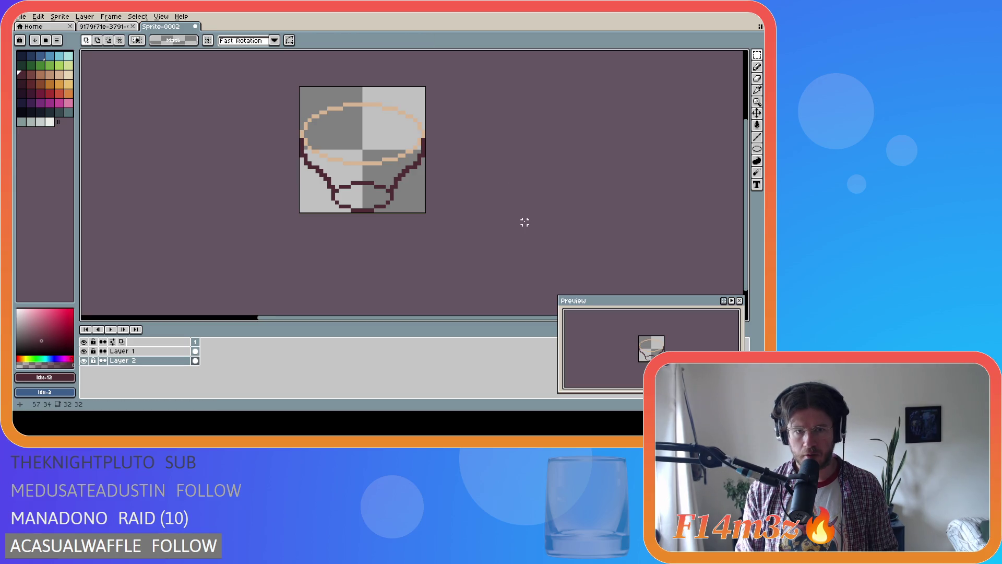
Step: Bucket-fill the base ellipse and, after closing the inner rim with a line, the bowl body in maroon
key("g")
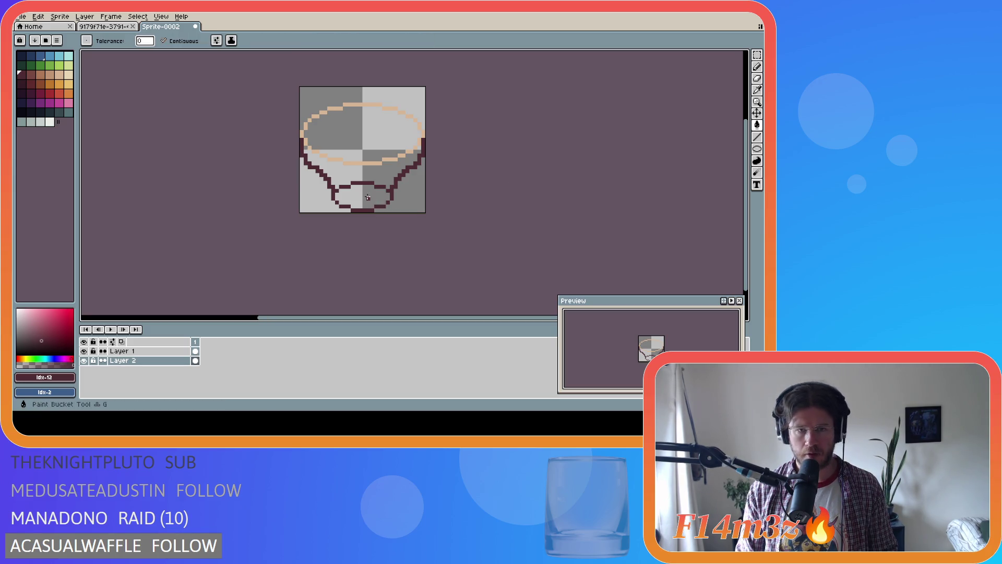
left_click(363, 197)
left_click(384, 174)
key("ctrl+z")
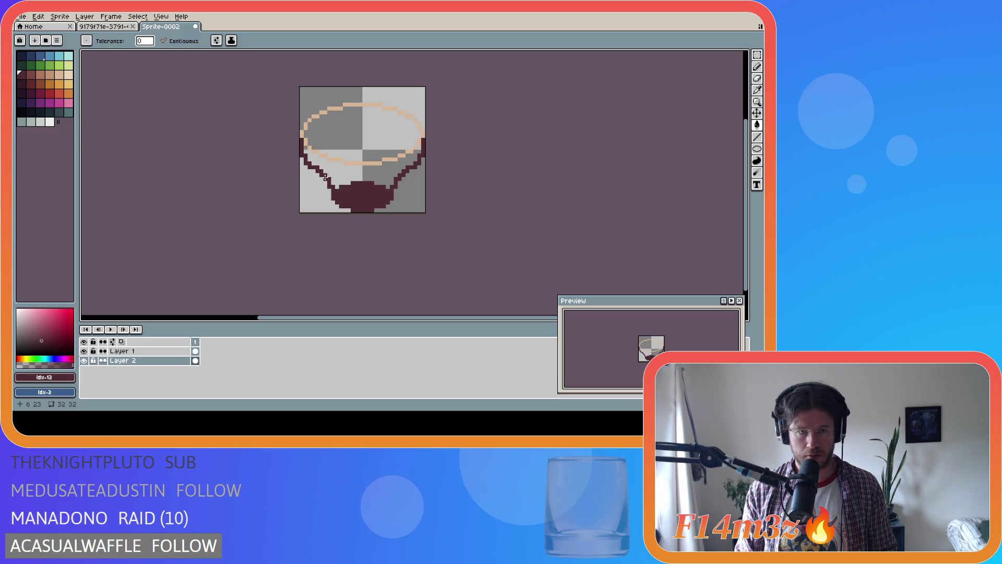
key("b")
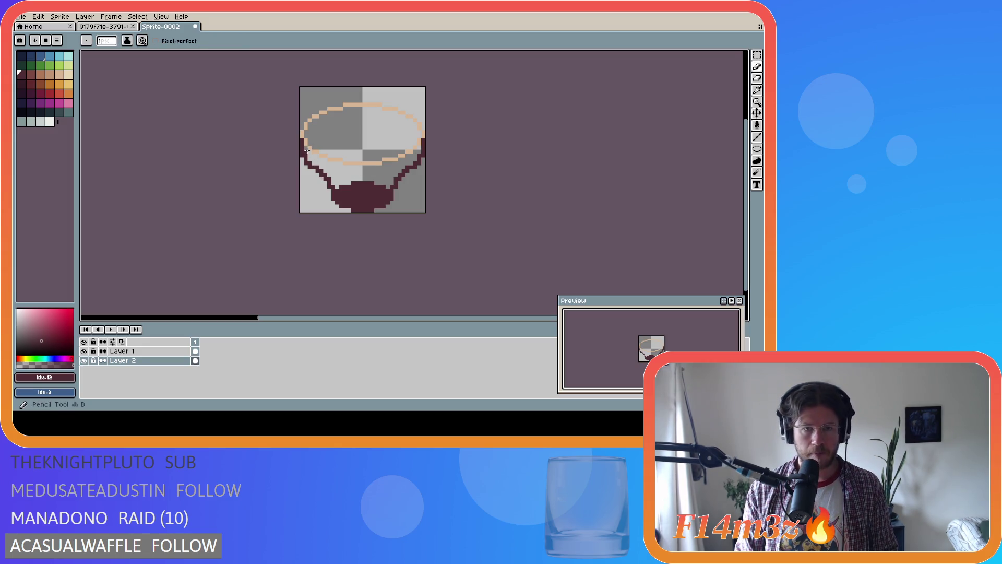
mouse_move(316, 155)
left_mouse_down()
mouse_move(362, 167)
mouse_move(389, 167)
mouse_move(353, 166)
mouse_move(415, 155)
left_mouse_up()
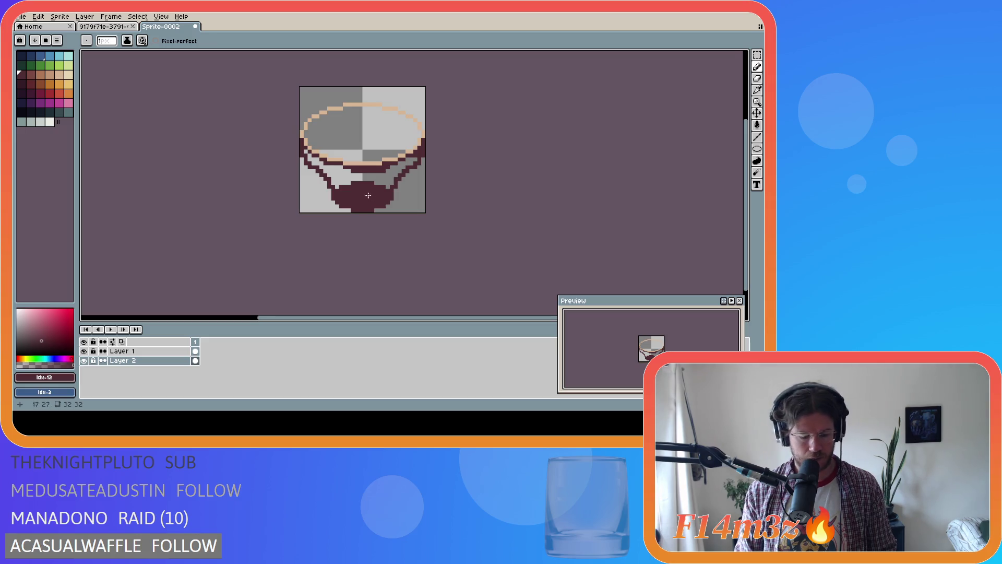
key("g")
left_click(366, 174)
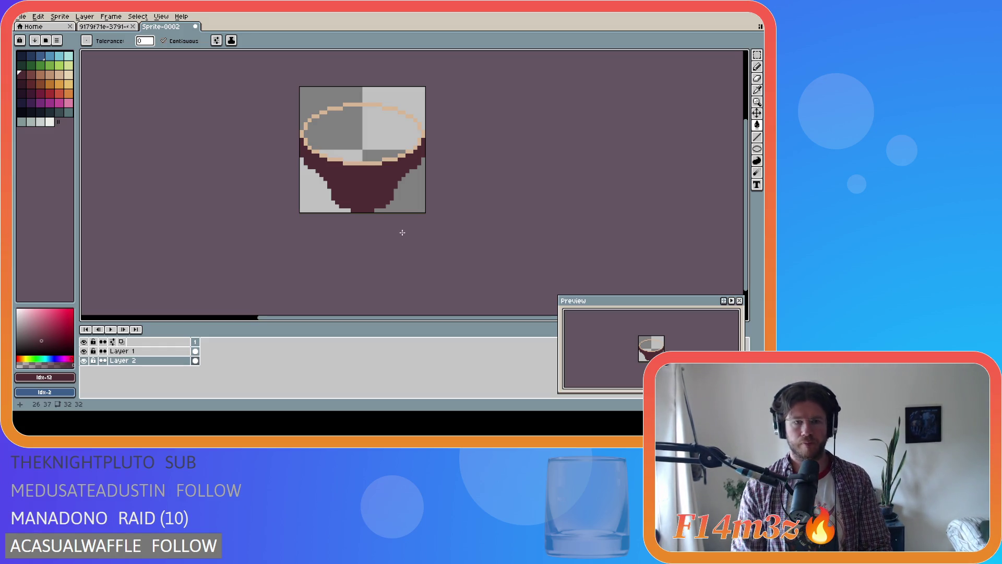
Step: Try touching up the bowl's lower-left edge with pencil and line strokes, undoing them
key("b")
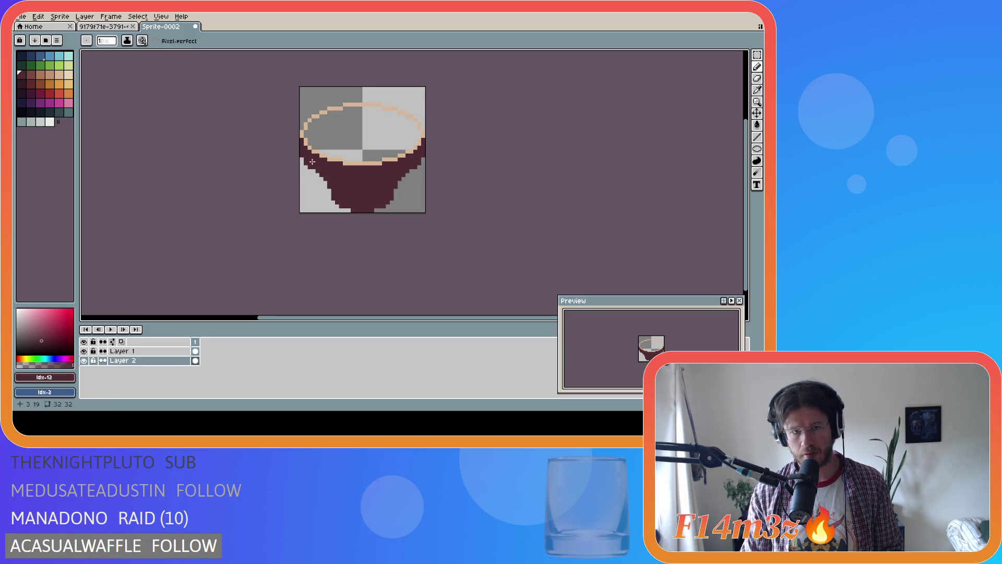
left_click_drag(307, 167, 328, 185)
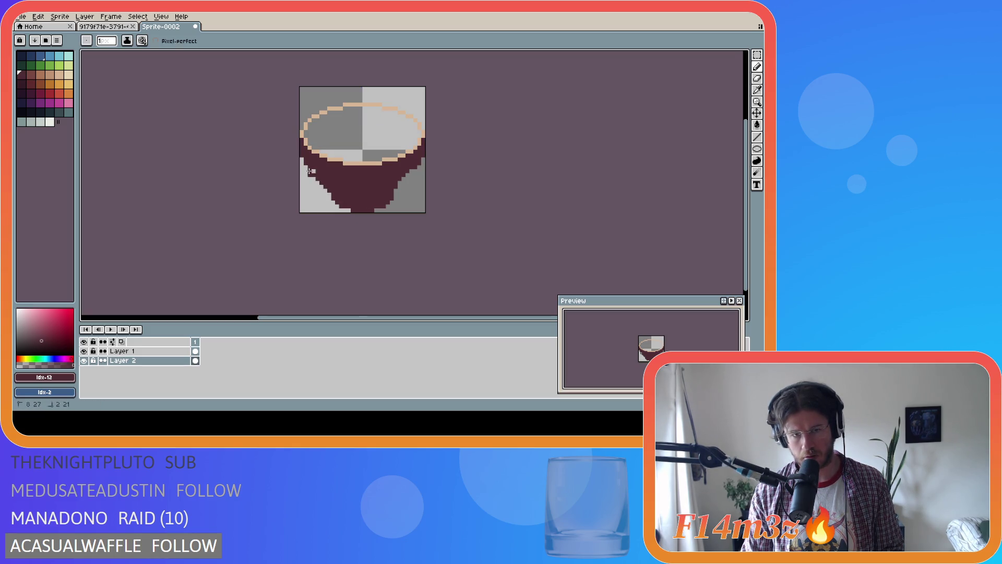
mouse_move(312, 178)
left_mouse_down()
mouse_move(300, 164)
mouse_move(322, 178)
left_mouse_up()
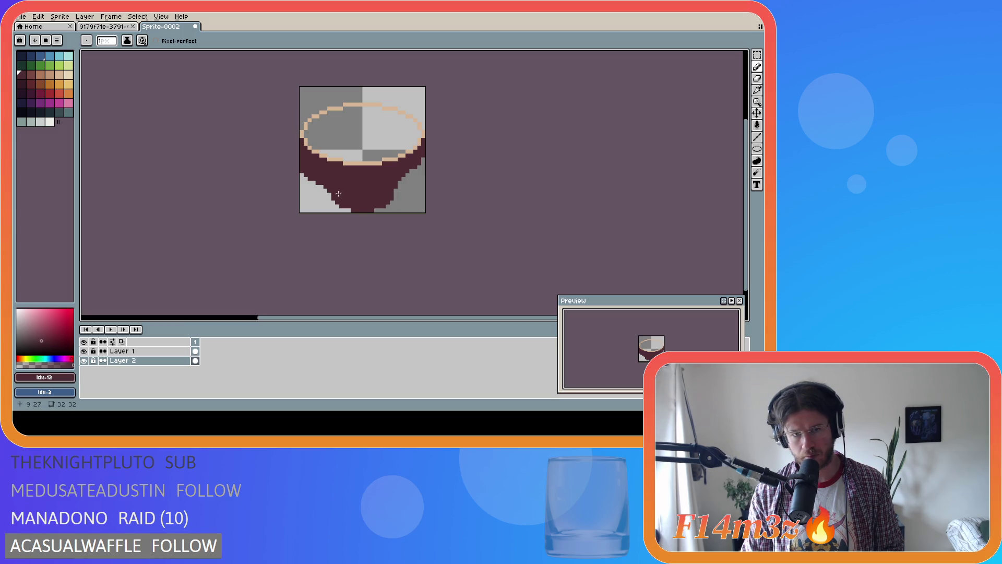
key("e")
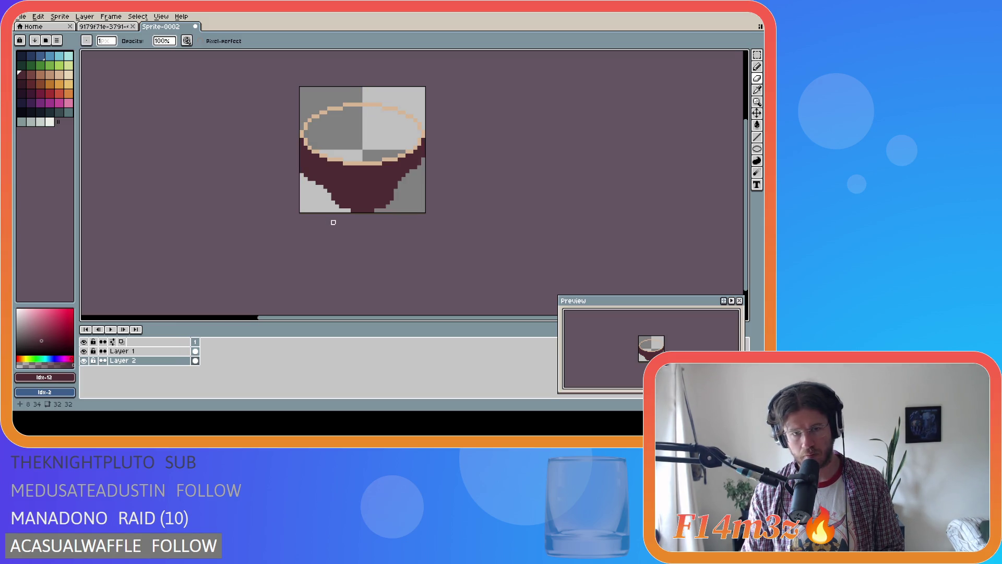
key("ctrl+z")
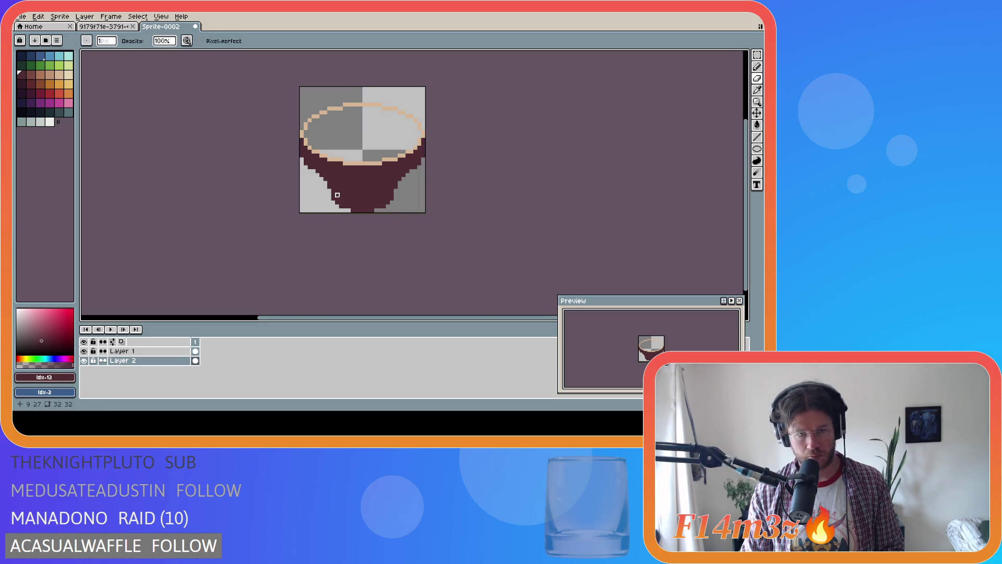
key("l")
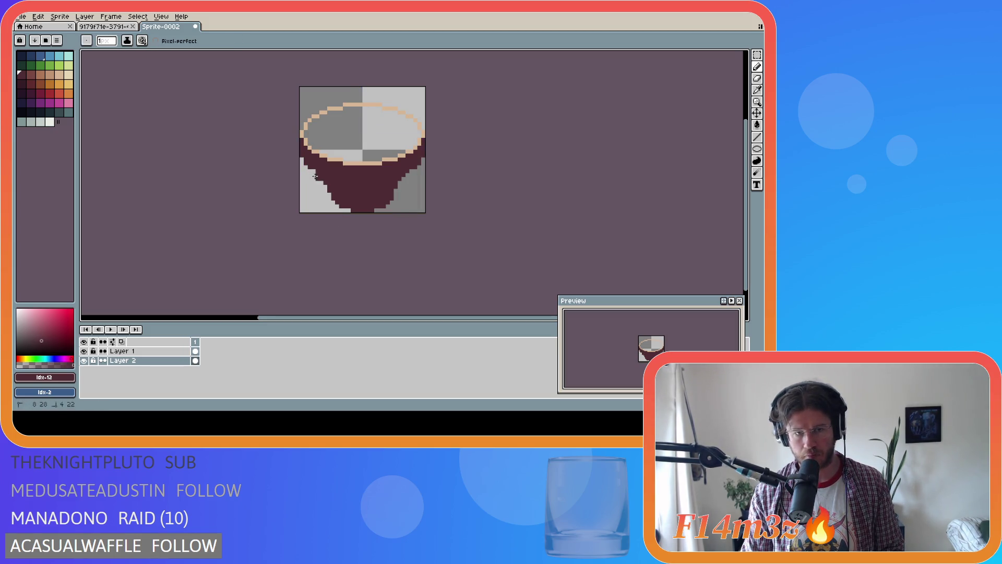
key("ctrl+z")
left_click_drag(324, 183, 299, 154)
key("ctrl+z")
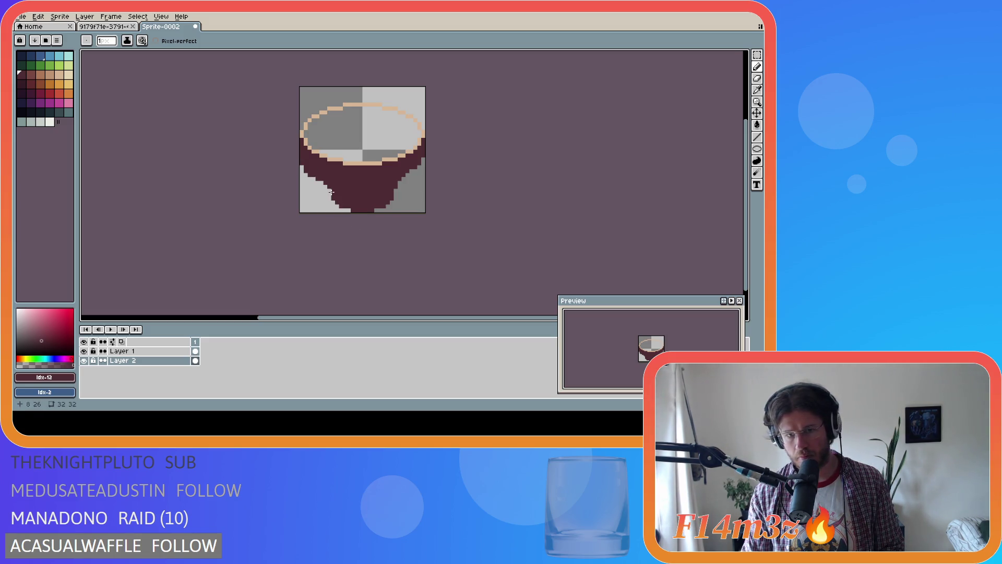
key("ctrl+z")
key("v")
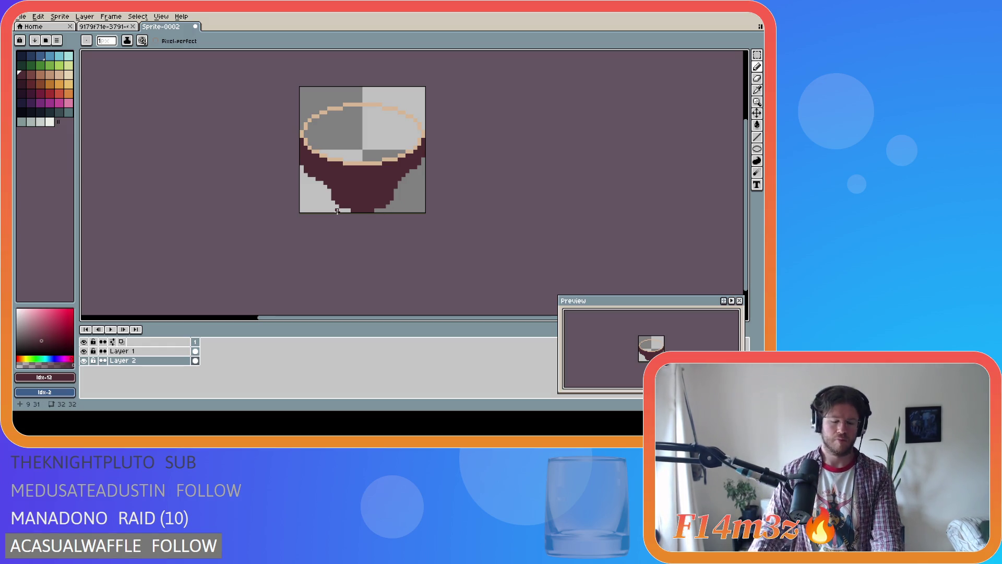
key("ctrl")
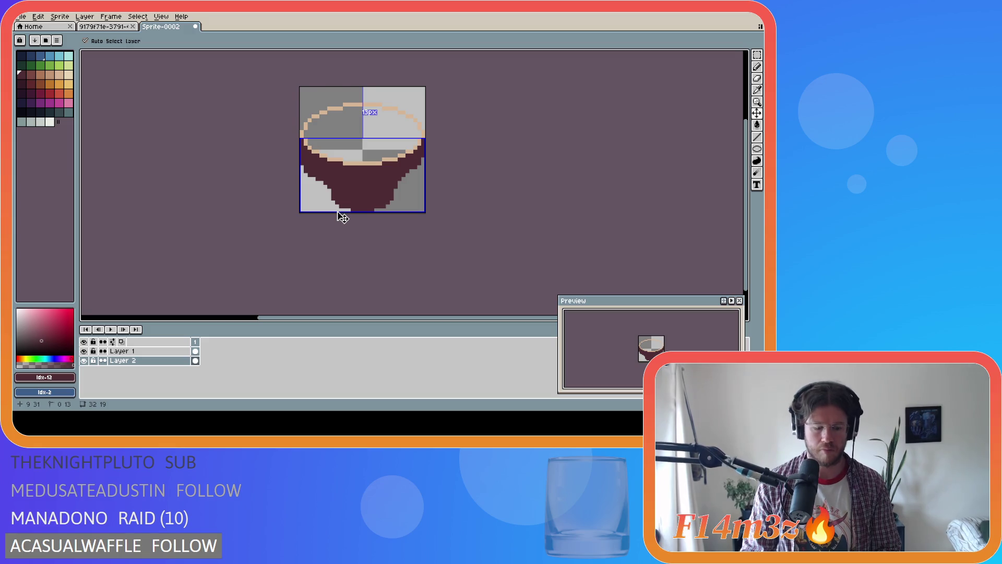
Step: Deselect and undo the maroon fills, pencil strokes and small ellipse back to the peach rim
key("ctrl+a")
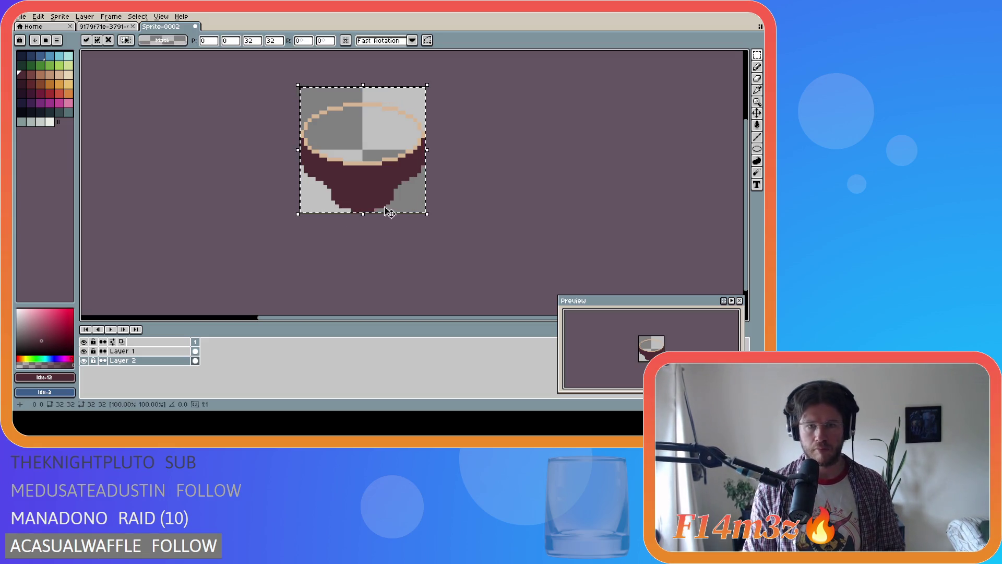
key("ctrl+d")
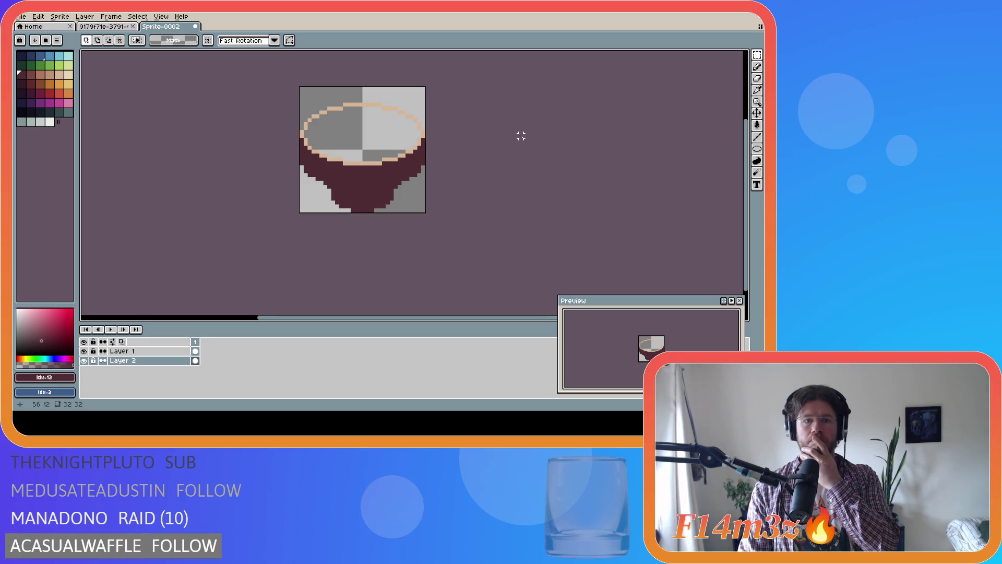
key("ctrl+z")
key("ctrl+z")
key("ctrl+z")
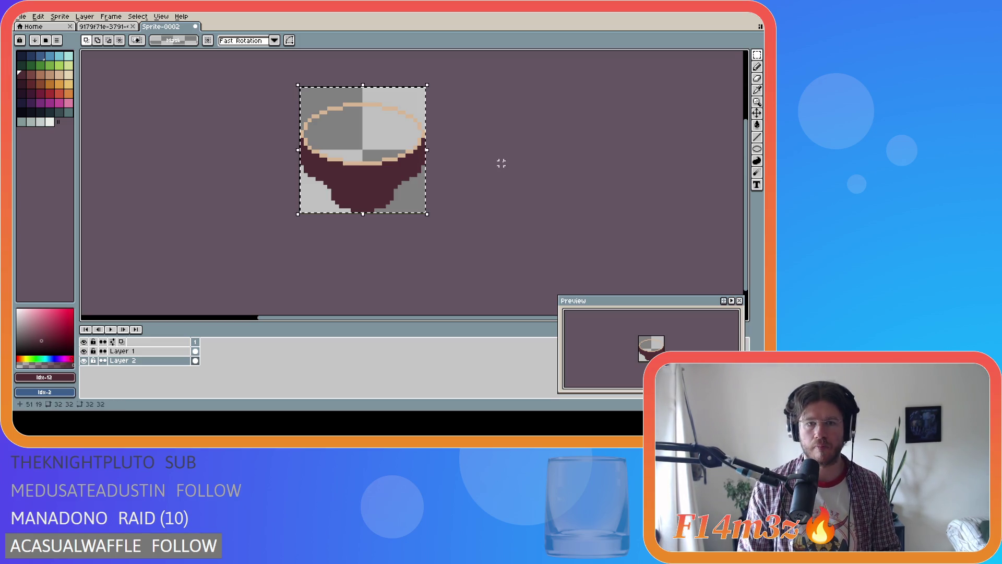
key("ctrl+z")
key("ctrl+z")
key("ctrl+z")
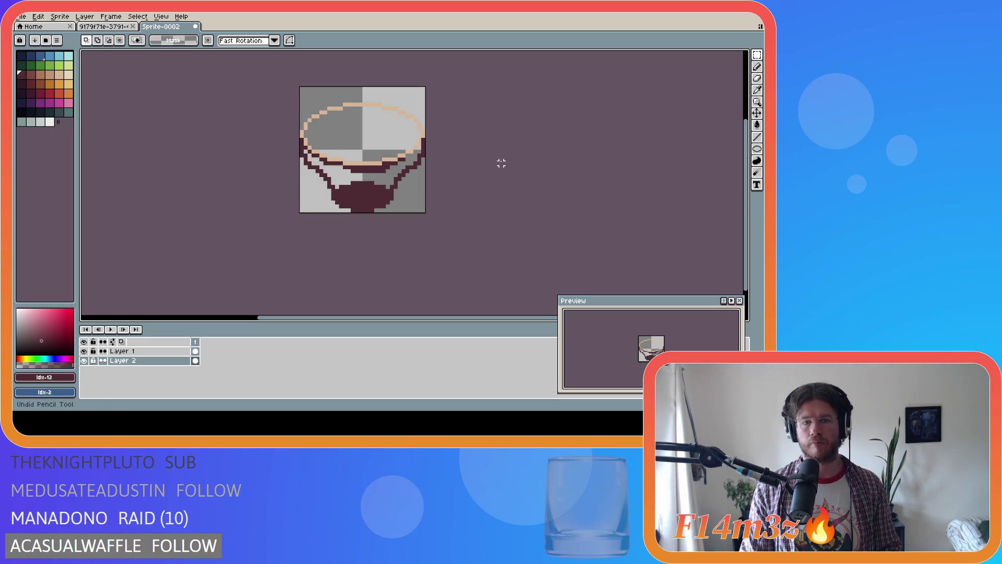
key("ctrl+z")
key("ctrl+z")
key("ctrl+z")
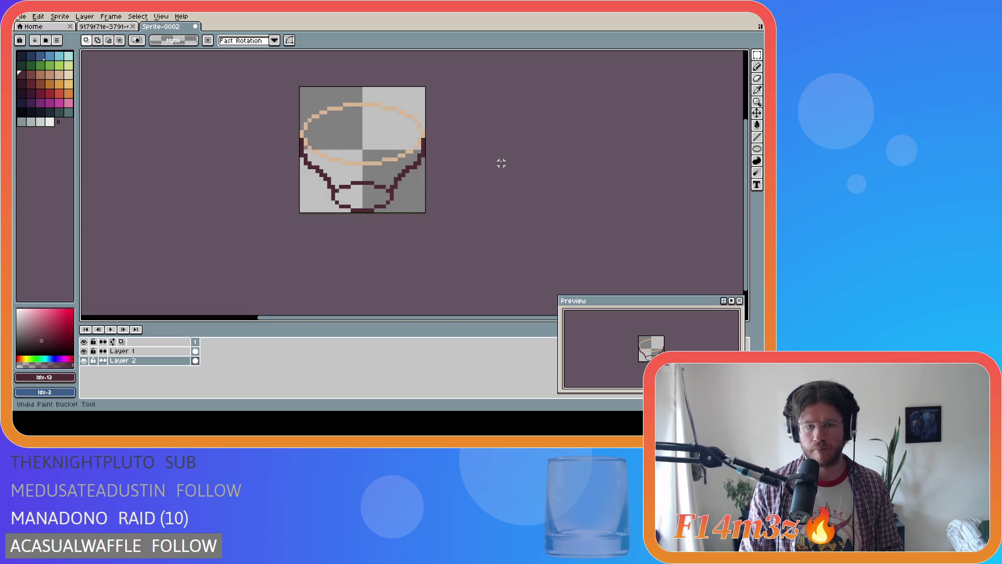
key("ctrl+z")
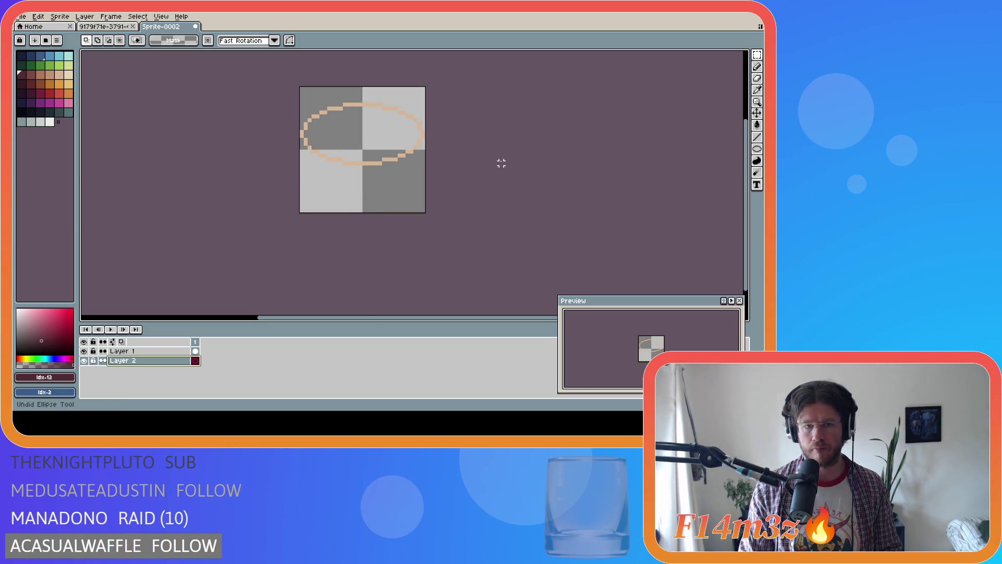
left_click(757, 151)
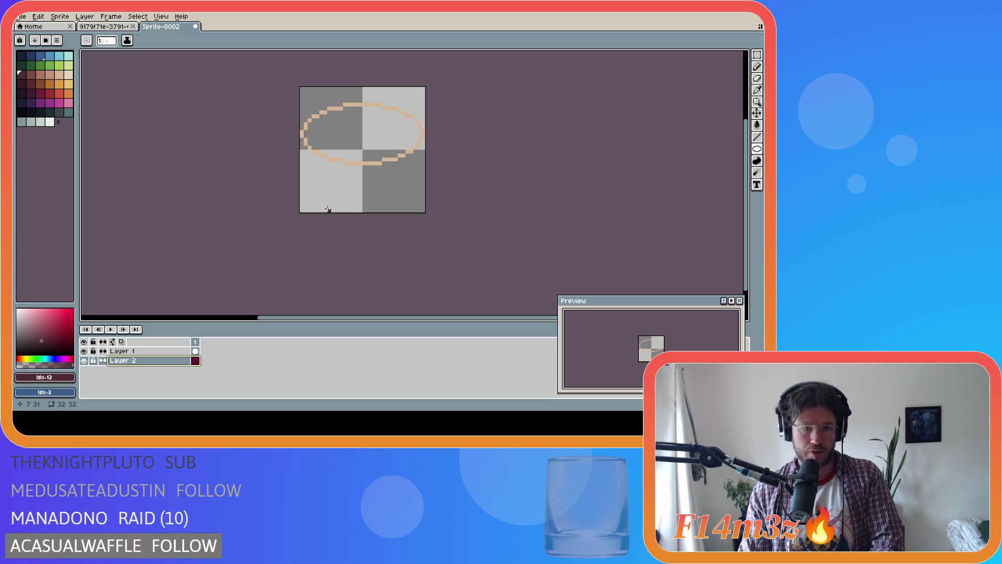
Step: Try a stray pixel and dark lines along the sprite's bottom row, undoing each
left_click(302, 210)
key("ctrl+z")
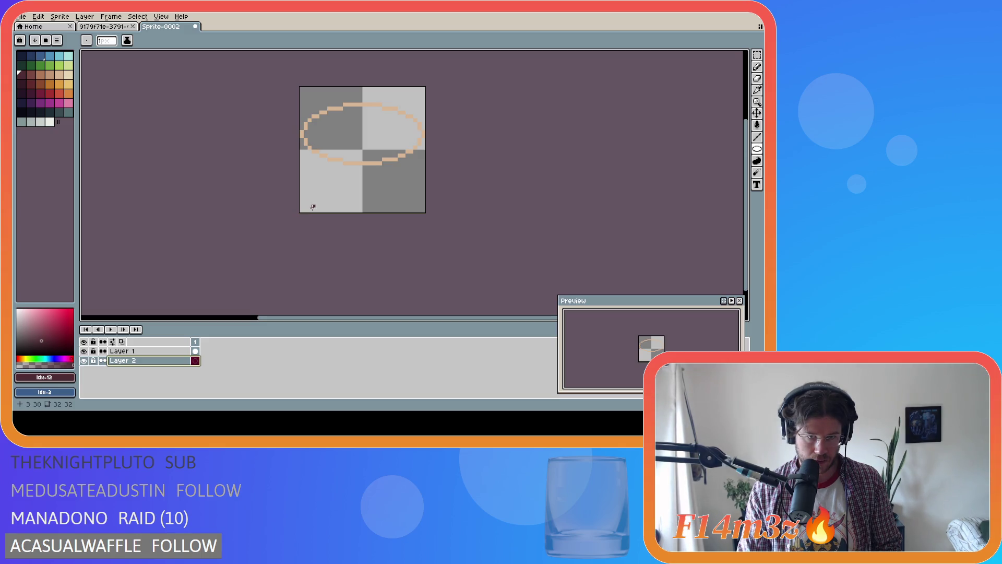
mouse_move(317, 209)
left_mouse_down()
mouse_move(423, 209)
mouse_move(392, 207)
mouse_move(411, 207)
left_mouse_up()
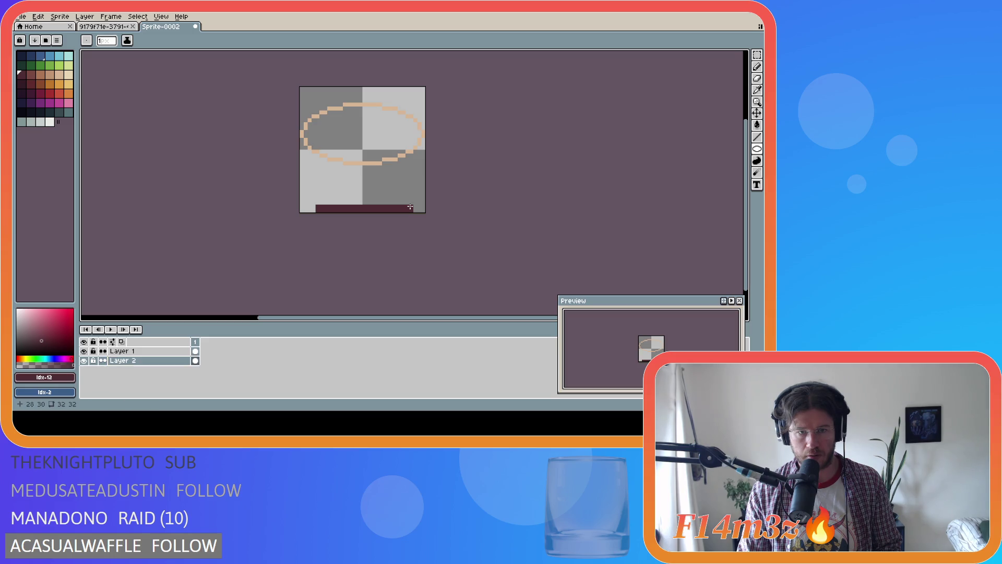
key("ctrl+z")
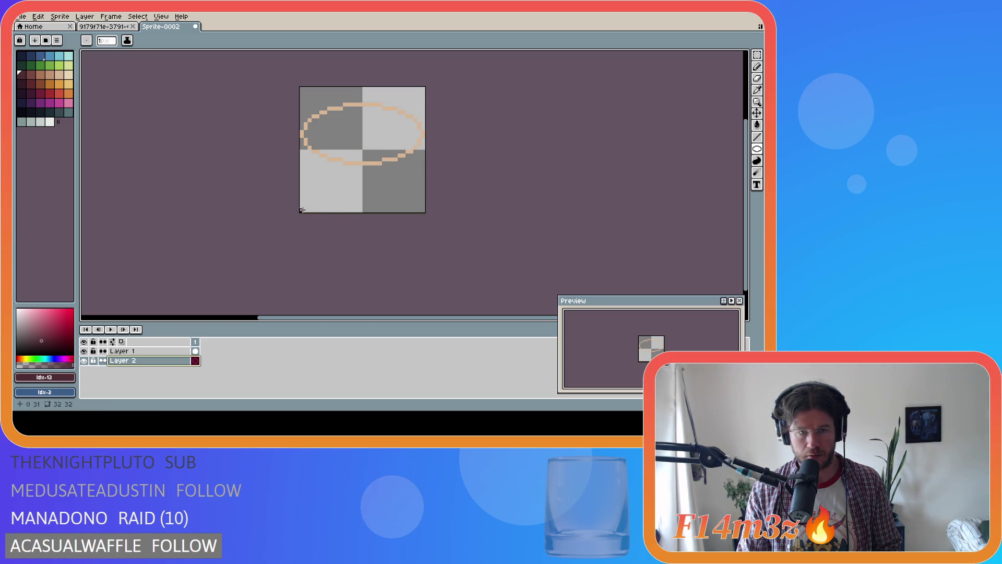
left_click_drag(307, 209, 419, 209)
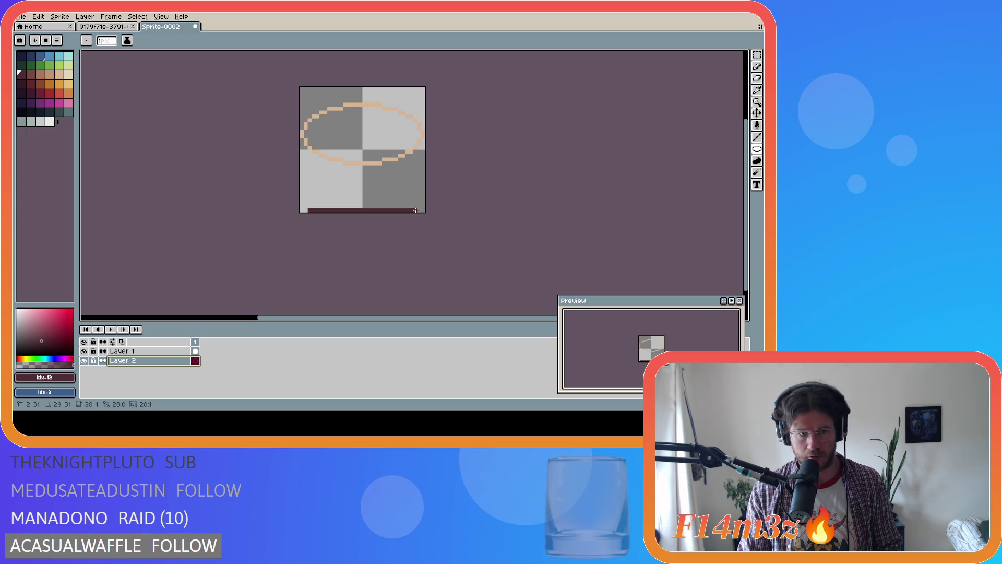
left_click_drag(415, 209, 416, 209)
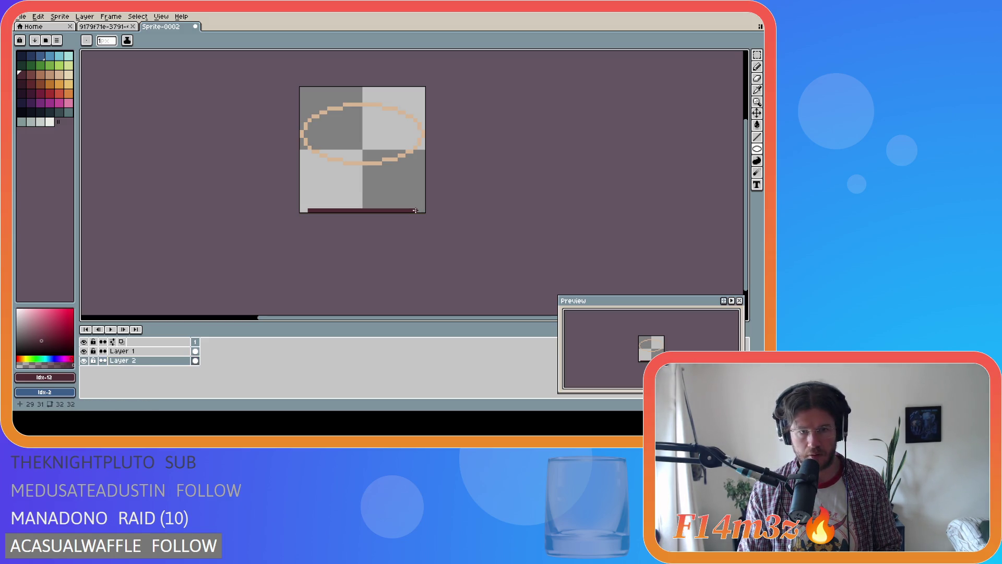
key("ctrl+z")
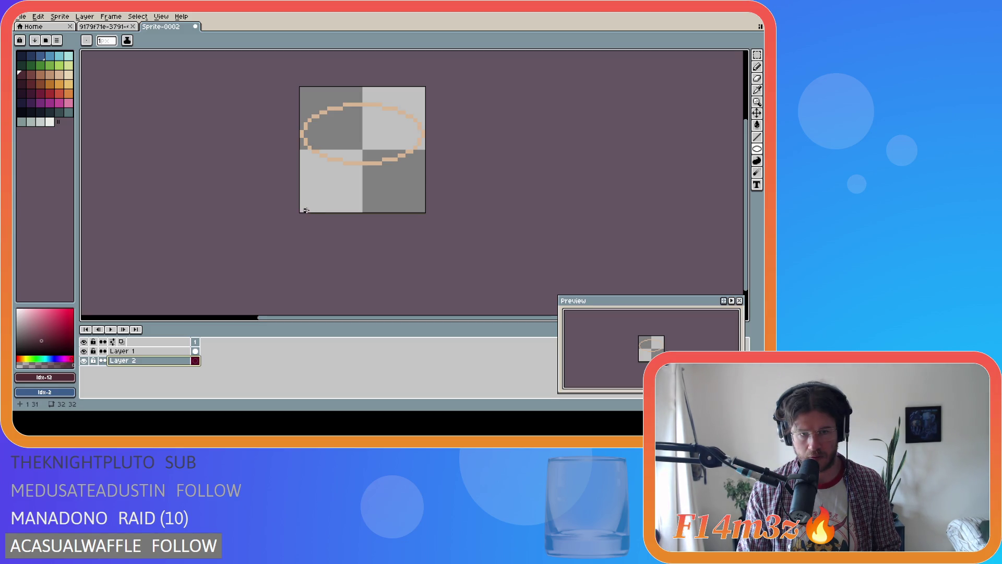
Step: Draw the dark maroon base along the bottom row, extended to the right edge and angled upward
left_click_drag(318, 209, 419, 209)
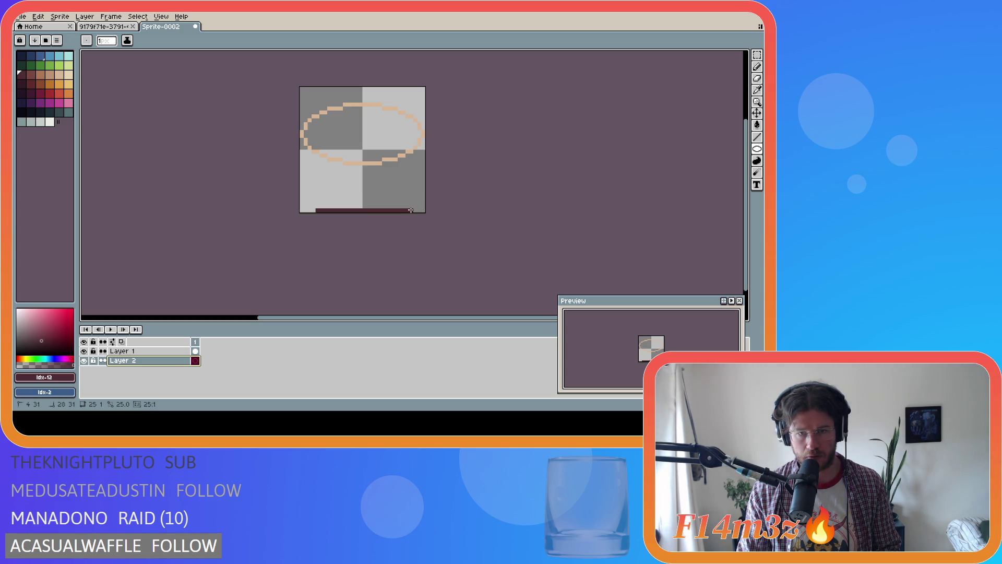
left_click_drag(405, 210, 420, 210)
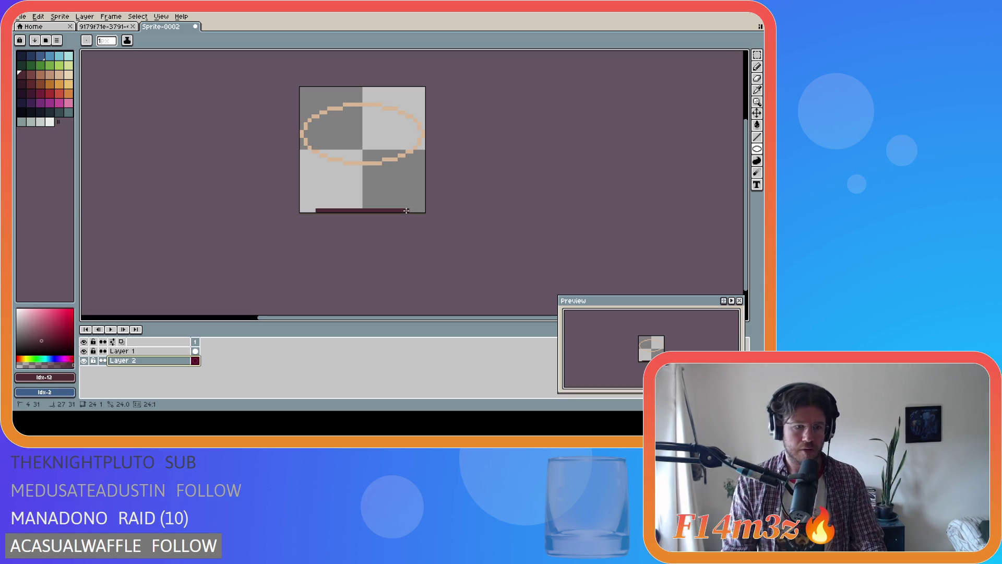
left_click_drag(407, 210, 407, 166)
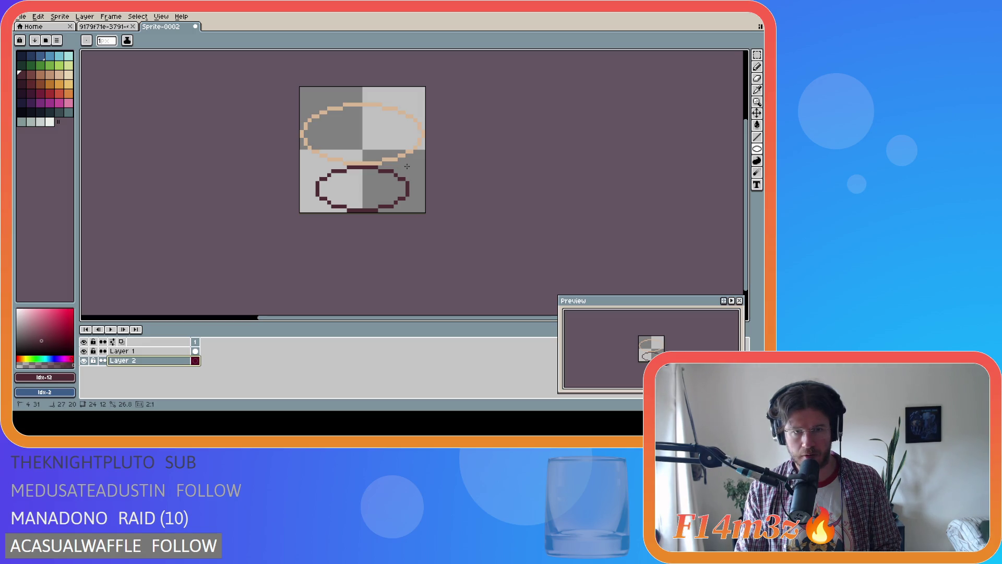
left_click_drag(407, 166, 408, 166)
Step: Draw the left side from base to rim and mirror it onto the right side
key("b")
left_click_drag(317, 183, 299, 141)
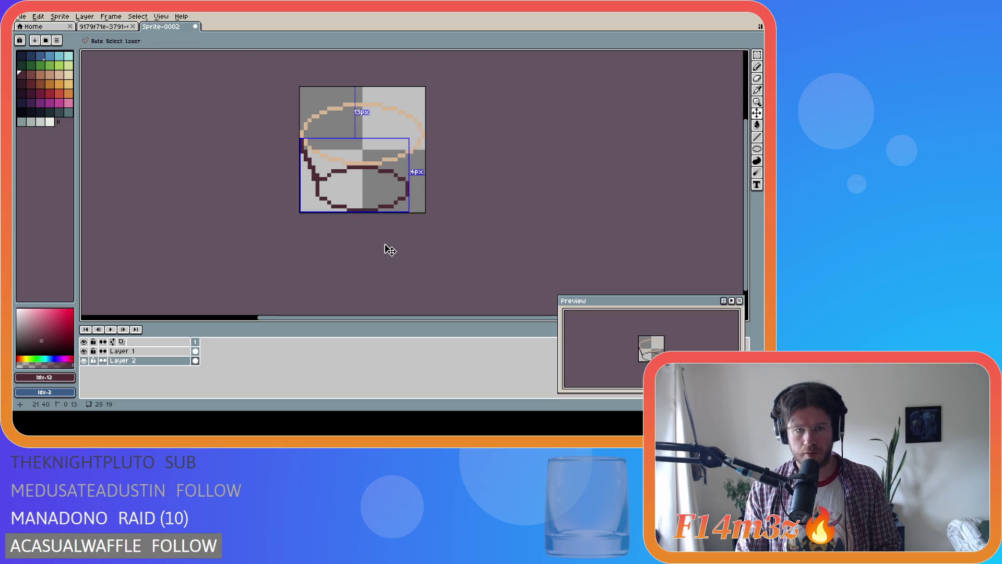
key("ctrl+a")
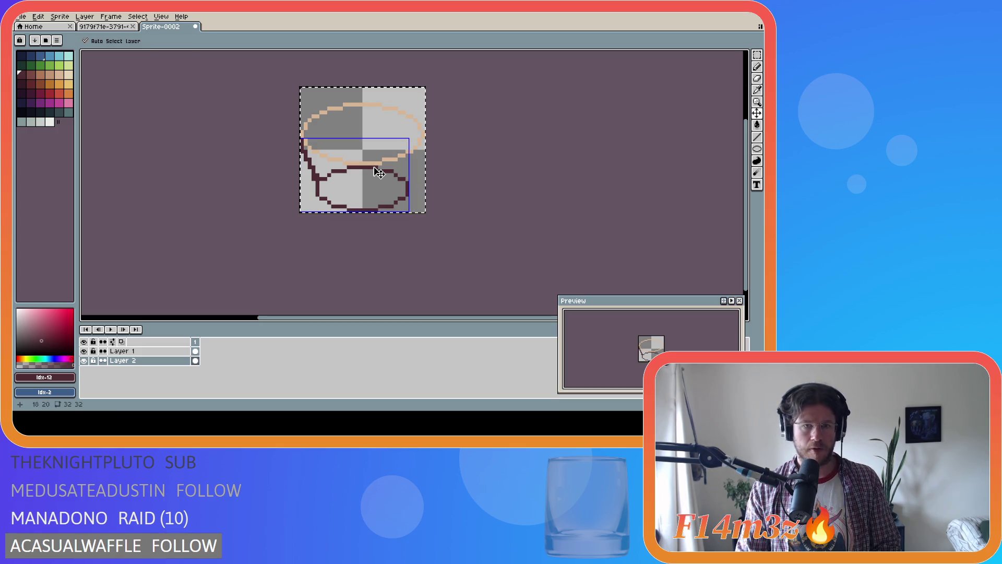
key("ctrl+t")
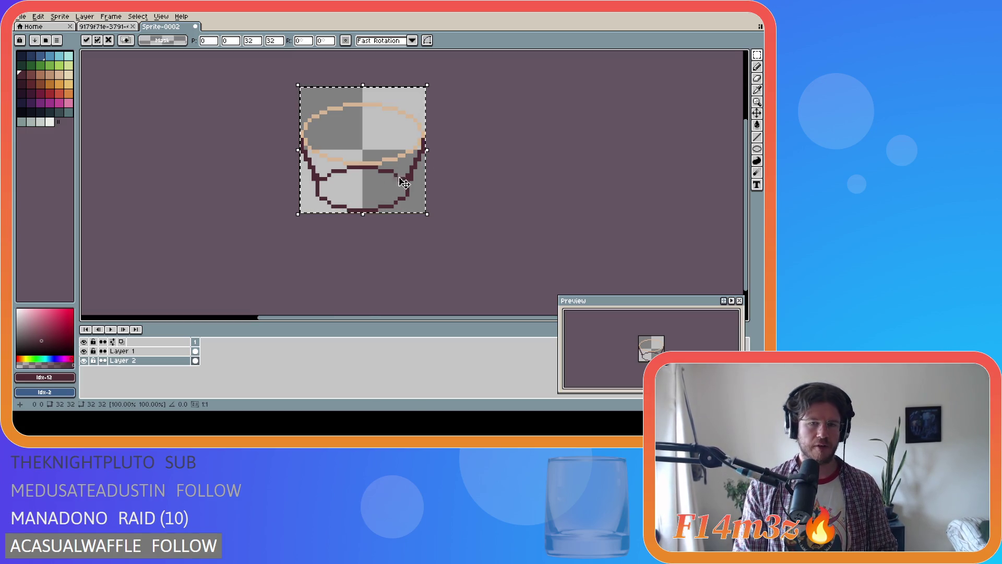
left_click(485, 155)
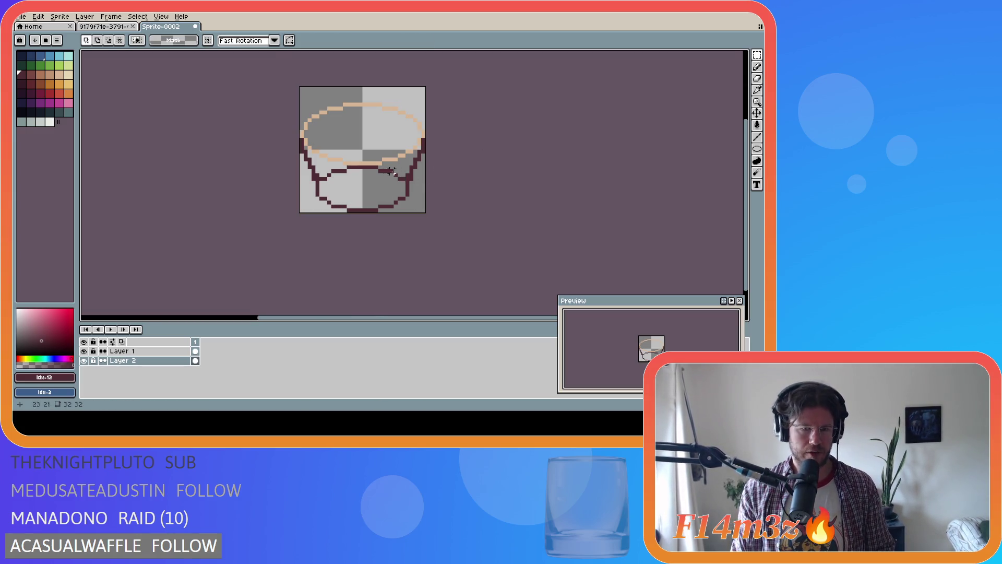
Step: Draw a dark line just below the rim and bucket-fill the cup body and sides maroon
key("b")
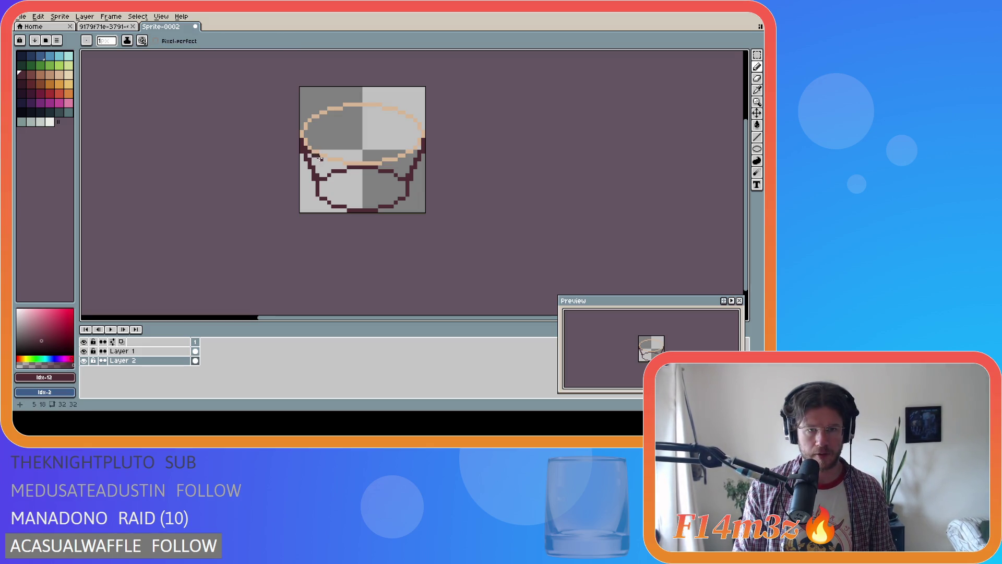
mouse_move(345, 167)
left_mouse_down()
mouse_move(386, 166)
mouse_move(415, 151)
left_mouse_up()
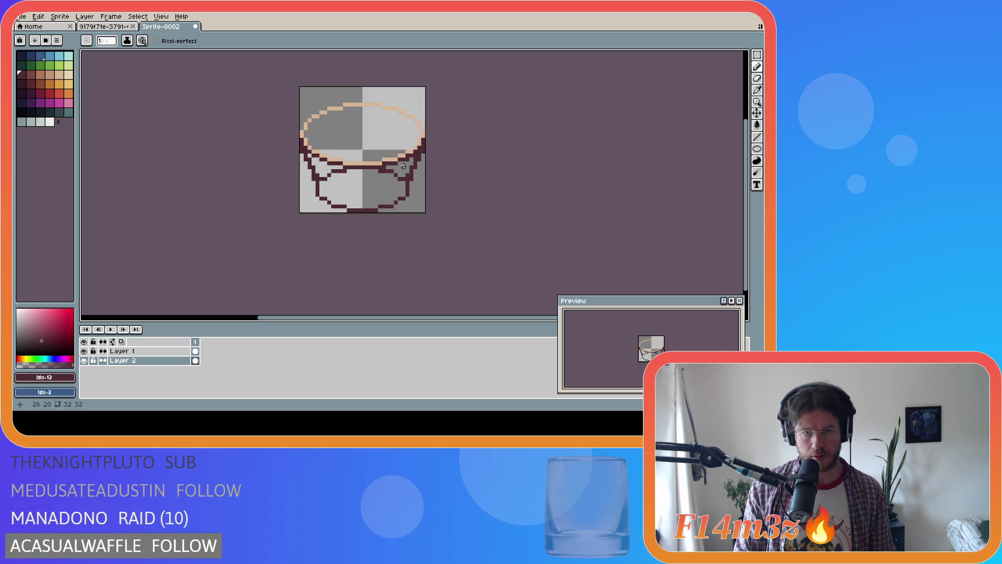
key("g")
left_click(404, 166)
left_click(324, 172)
left_click(341, 180)
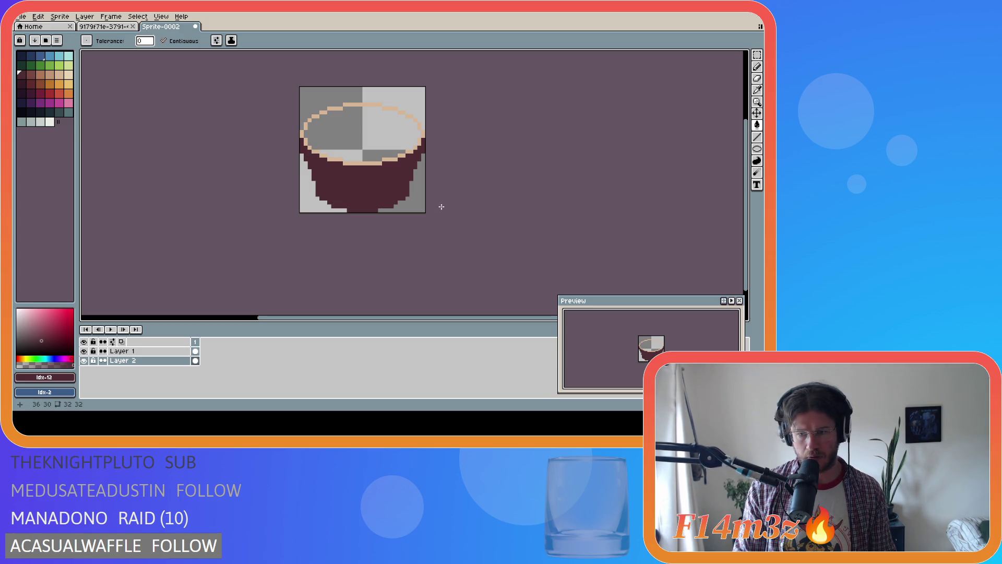
Step: Undo the fills and drawing steps back to only the peach rim
key("v")
key("ctrl+z")
key("ctrl+z")
key("ctrl+z")
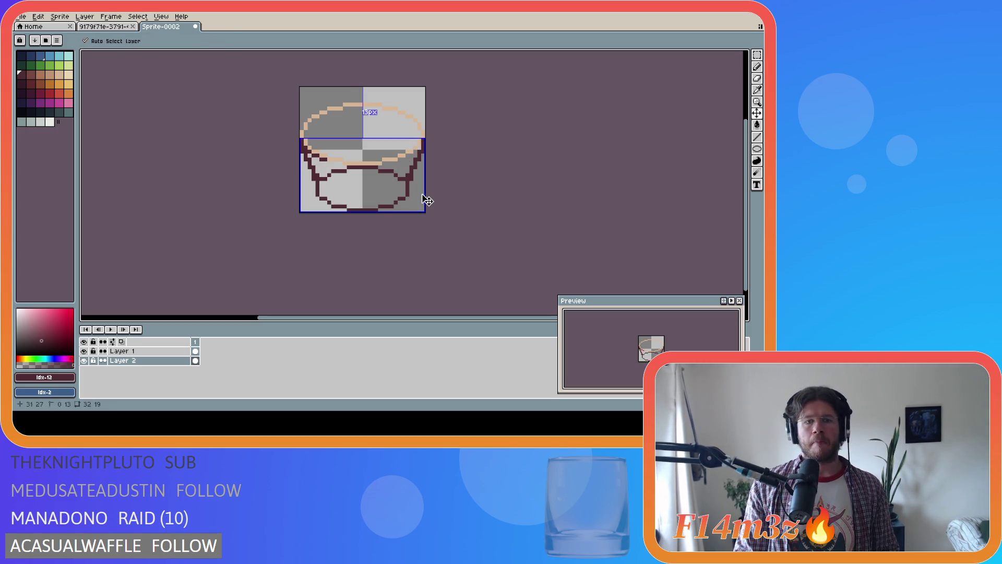
key("ctrl+z")
key("ctrl+z")
key("ctrl+z")
key("ctrl+z")
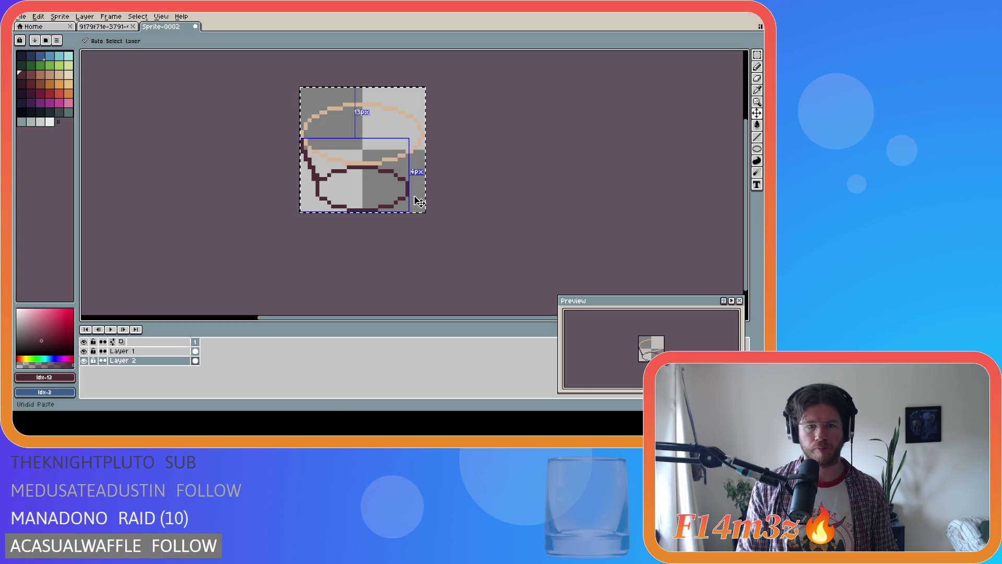
key("g")
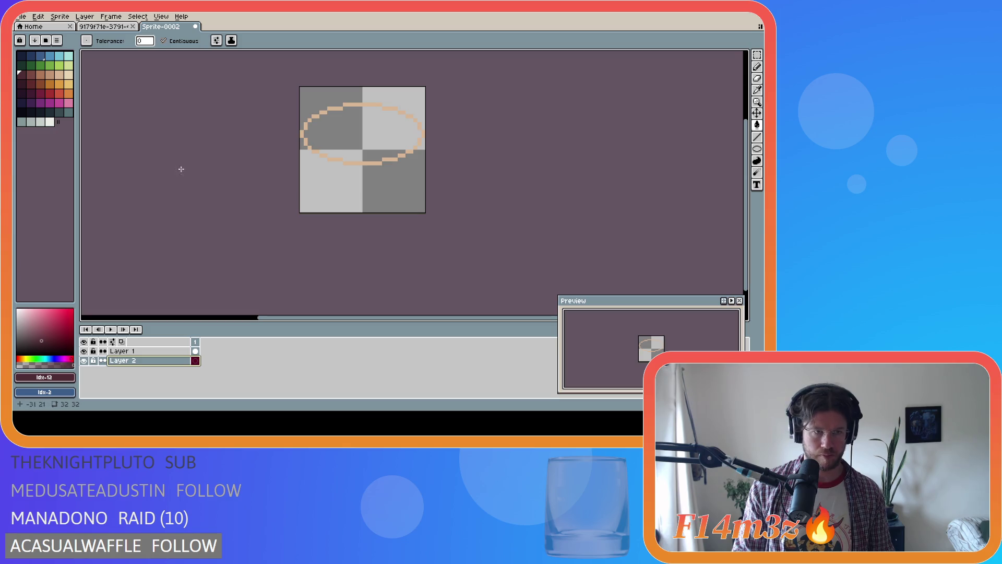
Step: Draw an outline-only maroon oval near the bottom and shrink it to a smaller centred base
left_click(758, 149)
left_click(733, 149)
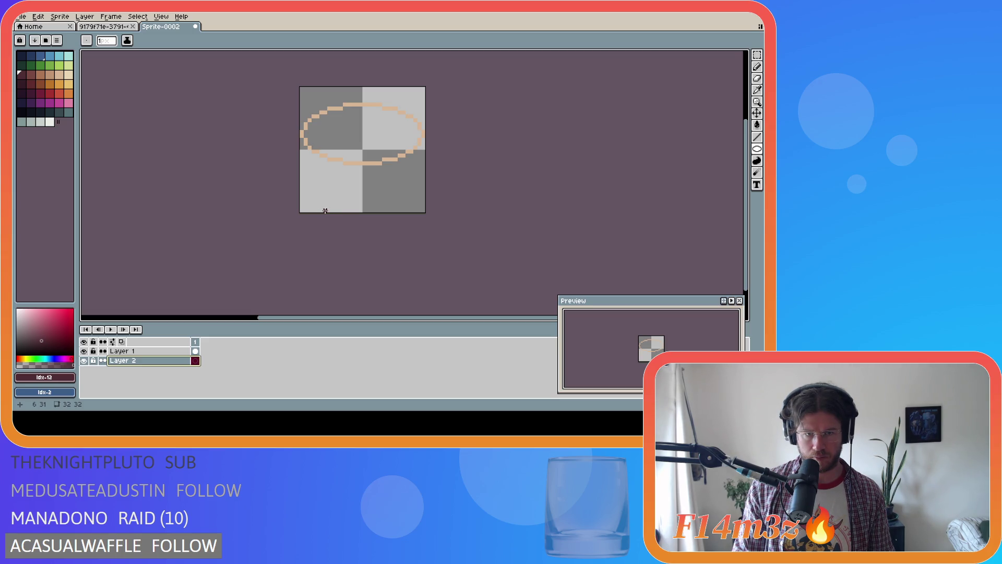
mouse_move(325, 210)
left_mouse_down()
mouse_move(394, 186)
mouse_move(423, 200)
left_mouse_up()
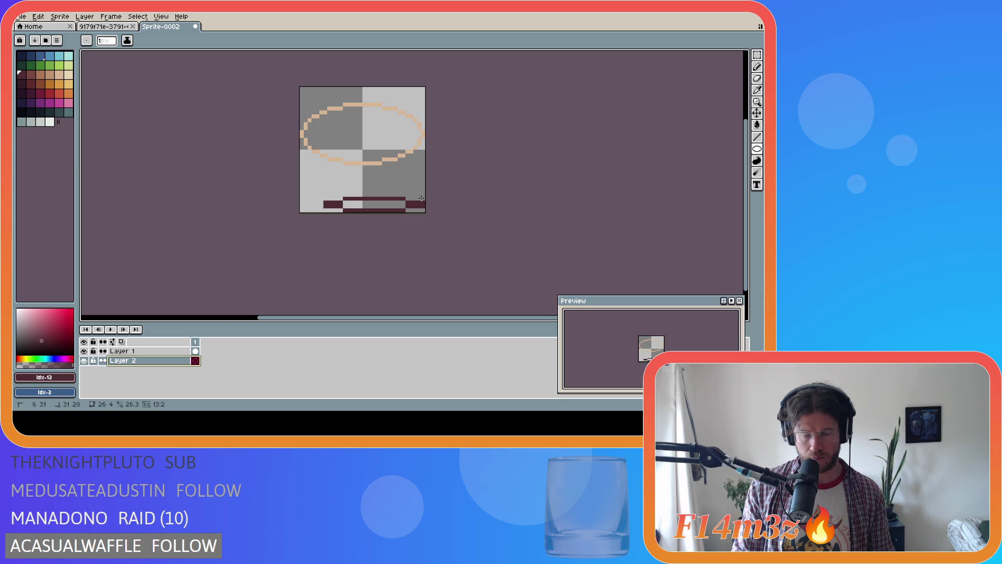
mouse_move(421, 198)
left_mouse_down()
mouse_move(386, 186)
mouse_move(395, 197)
mouse_move(372, 194)
mouse_move(402, 196)
mouse_move(399, 174)
left_mouse_up()
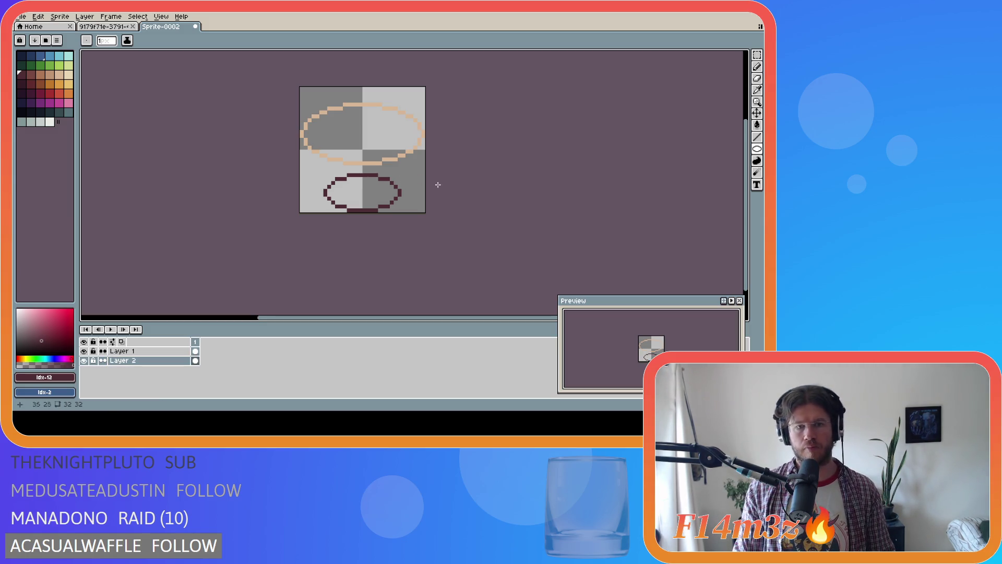
Step: Pencil the maroon left side from base to rim and mirror it onto the right
key("b")
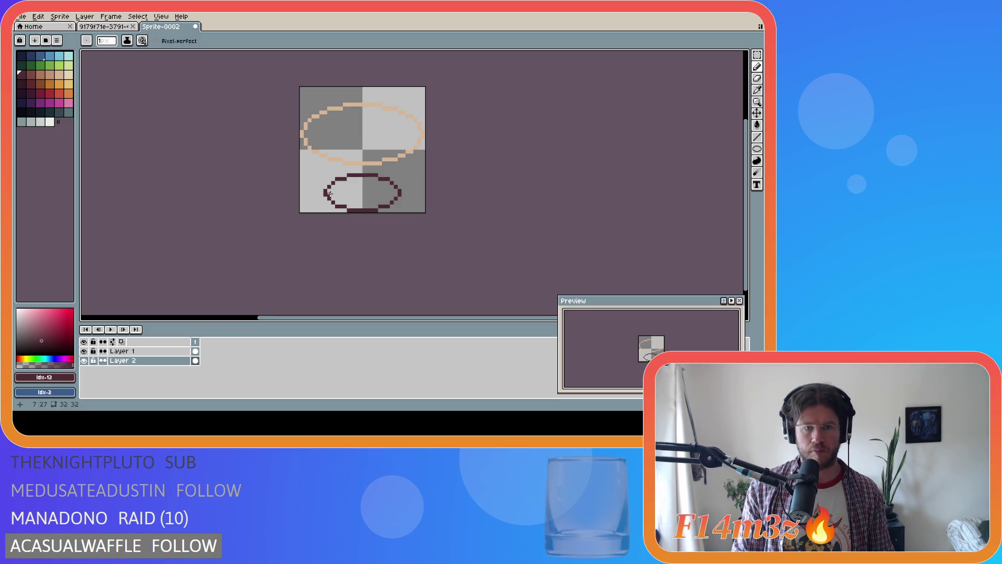
left_click_drag(325, 193, 298, 140)
key("ctrl+z")
left_click_drag(325, 193, 300, 136)
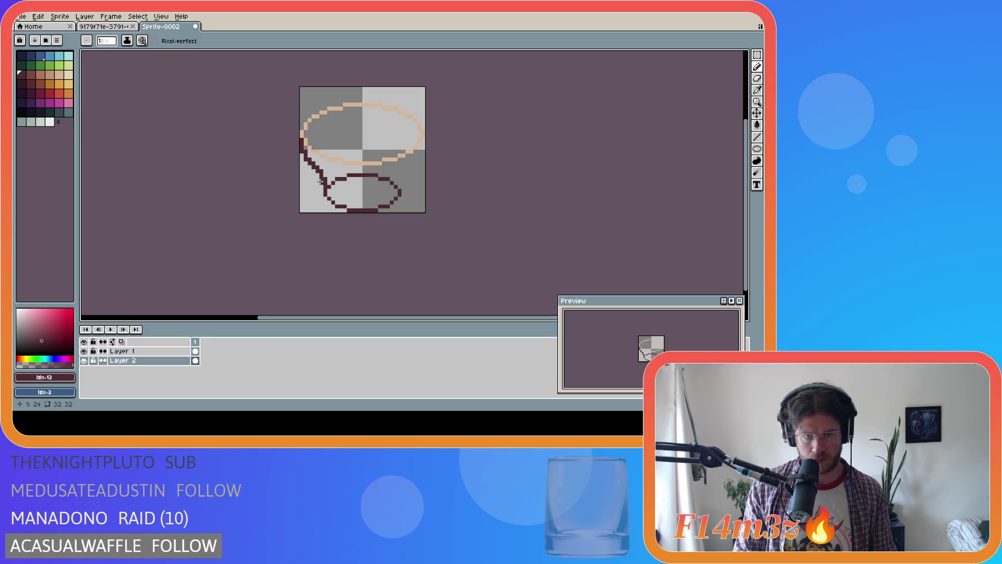
key("ctrl+a")
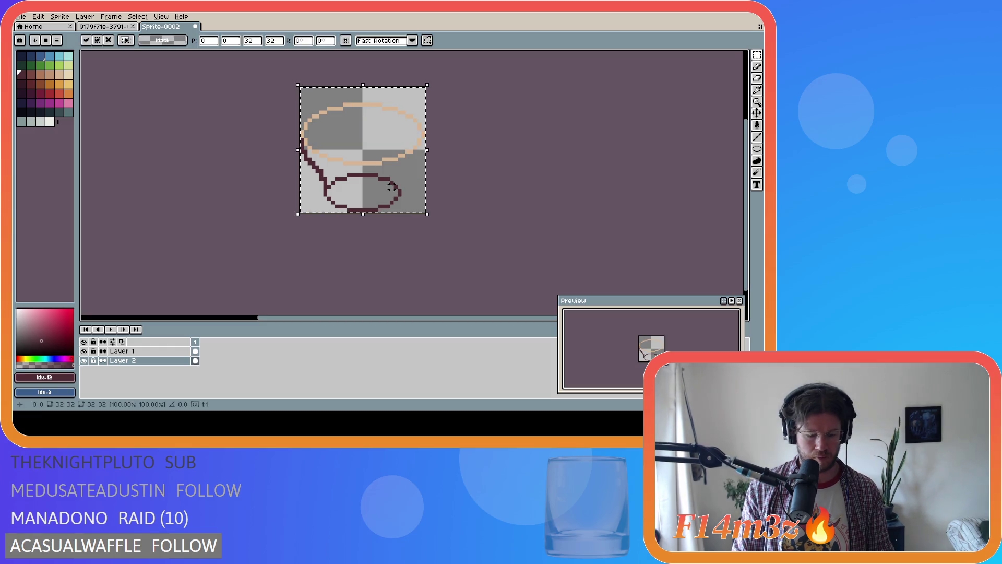
key("shift+h")
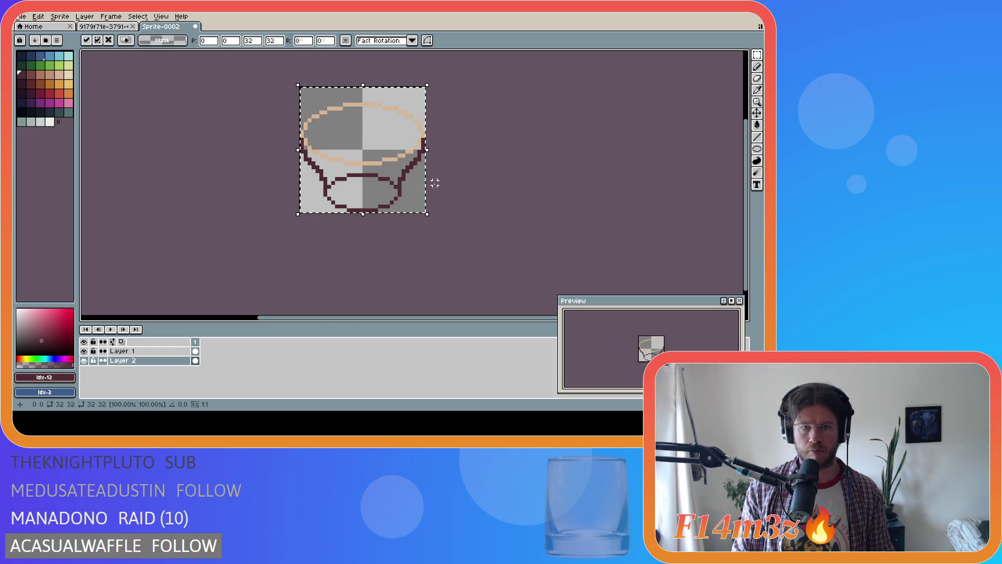
left_click(530, 172)
Step: Draw a maroon outline beneath the peach rim and fill the glass body dark maroon
key("b")
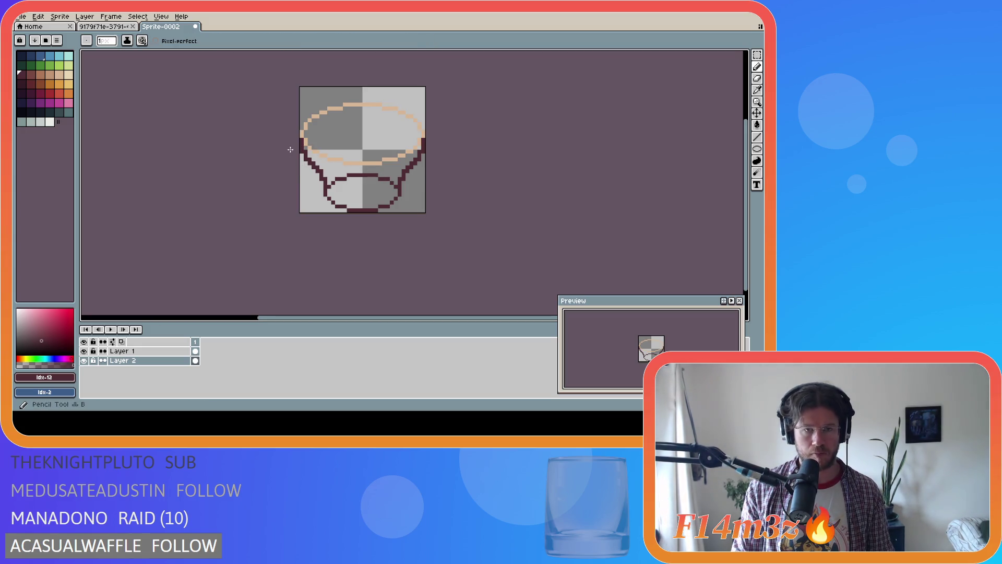
left_click(322, 158)
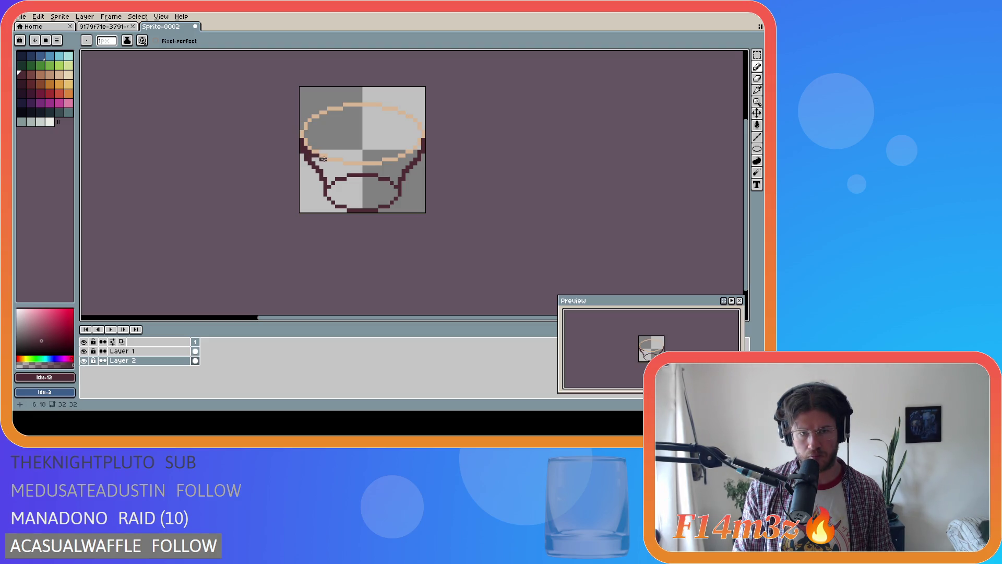
mouse_move(342, 166)
left_mouse_down()
mouse_move(381, 170)
mouse_move(349, 167)
left_mouse_up()
left_click_drag(348, 166, 386, 165)
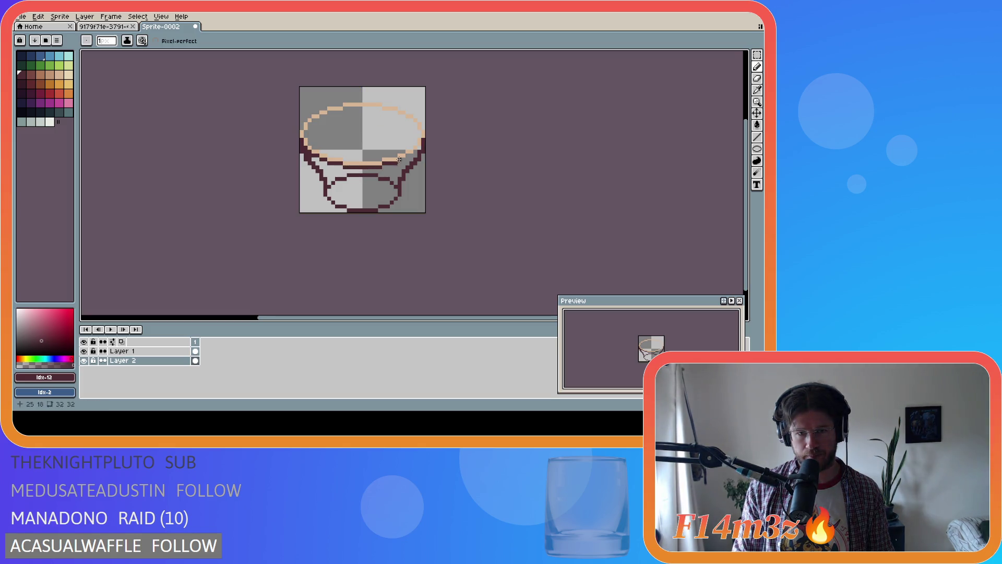
left_click_drag(409, 155, 416, 152)
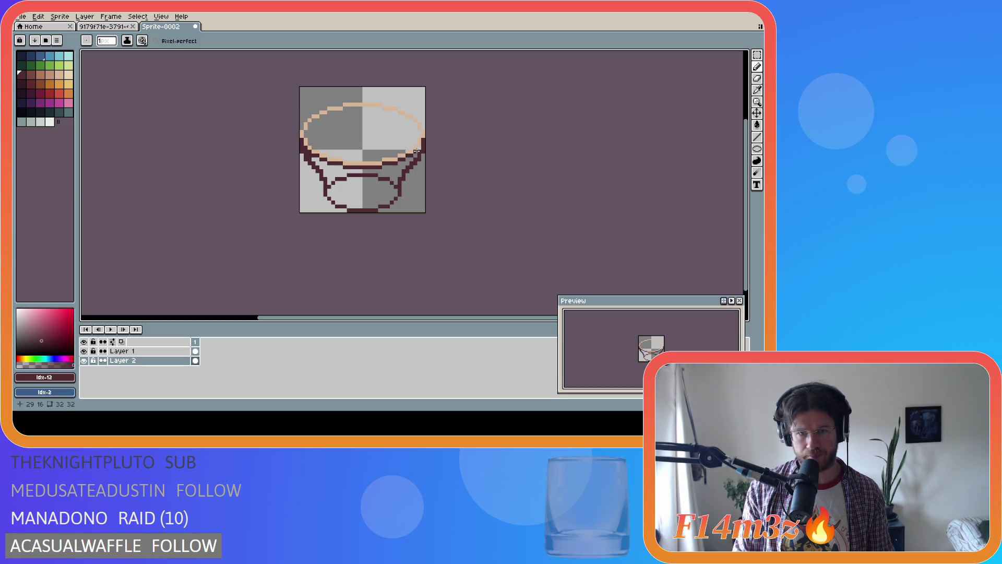
key("g")
left_click(400, 173)
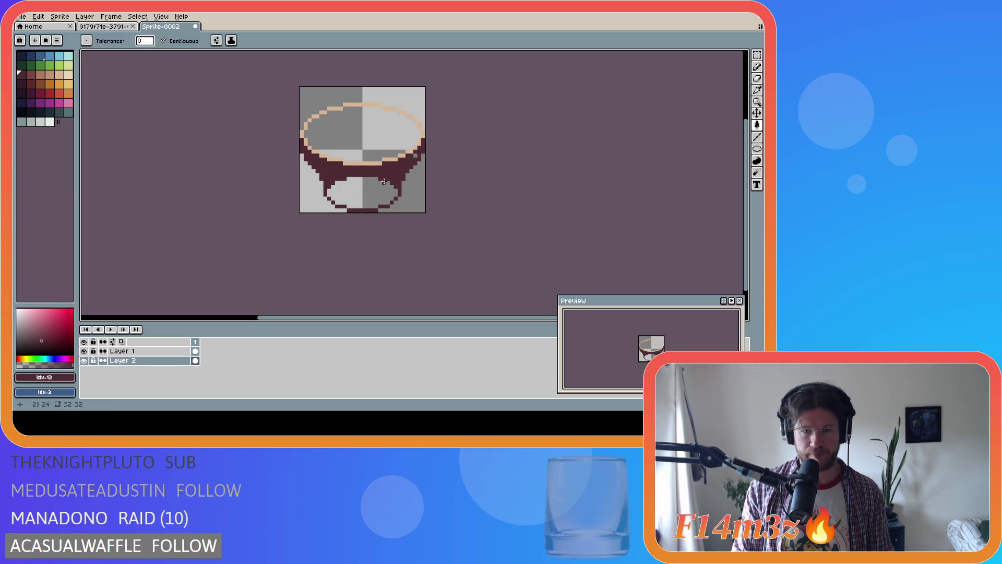
Step: Fill the last grey gap in the body dark maroon and recheck the final pencil stroke with undo/redo
left_click(363, 194)
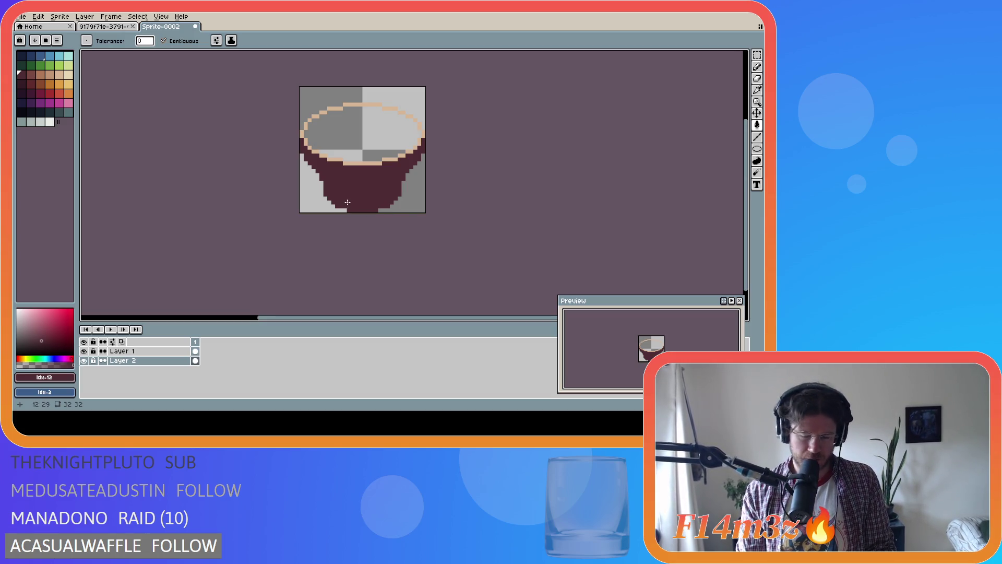
key("b")
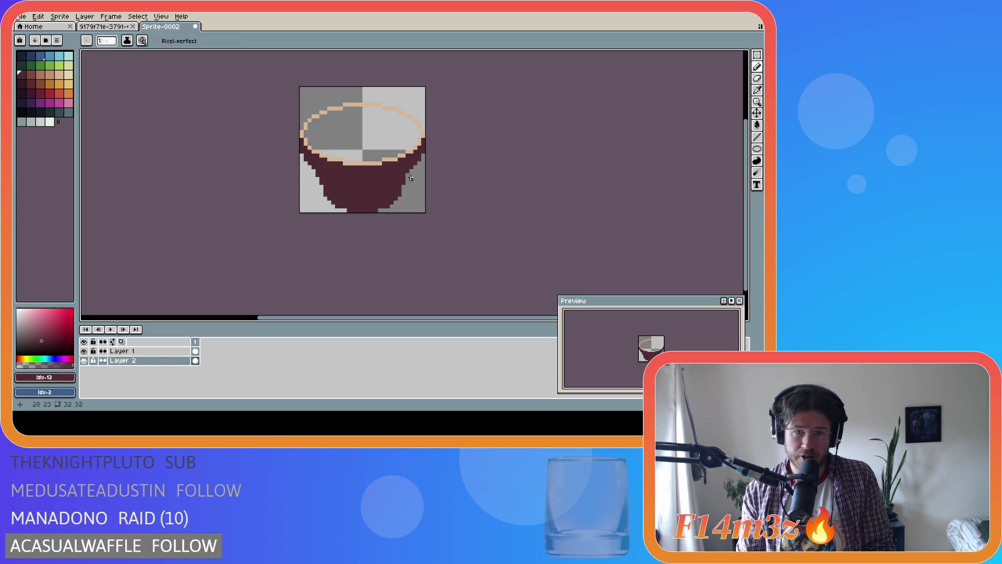
key("ctrl")
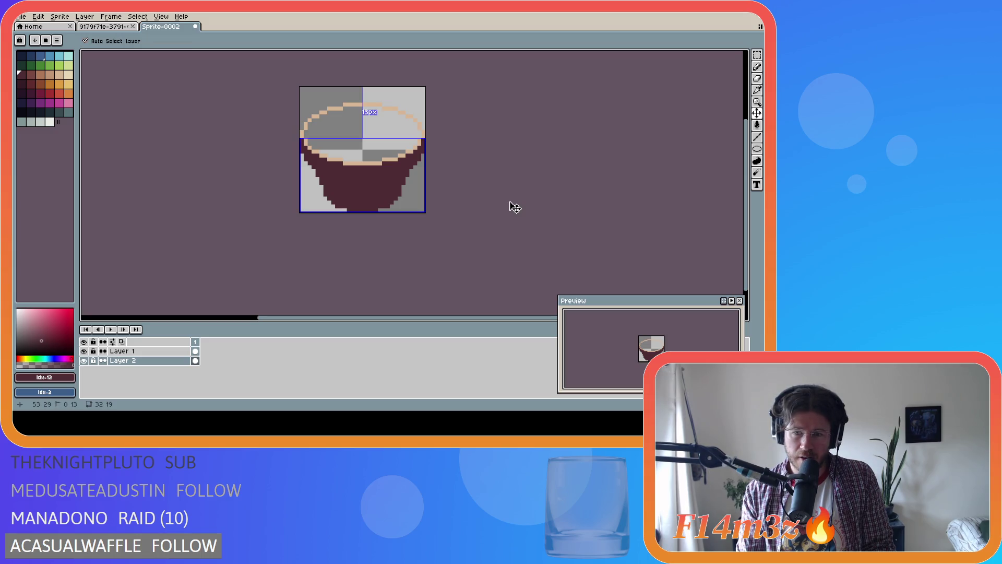
key("ctrl+z")
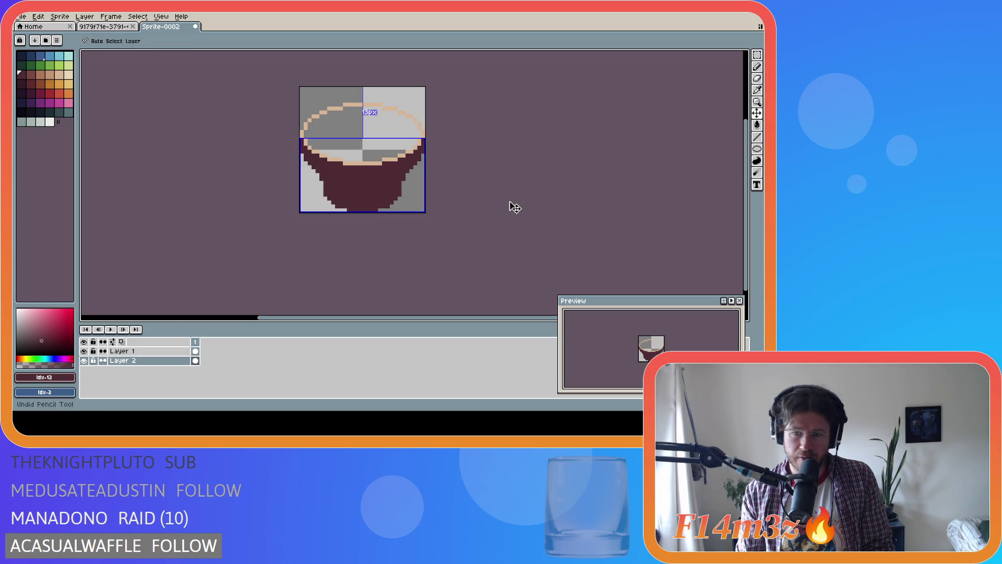
key("ctrl+y")
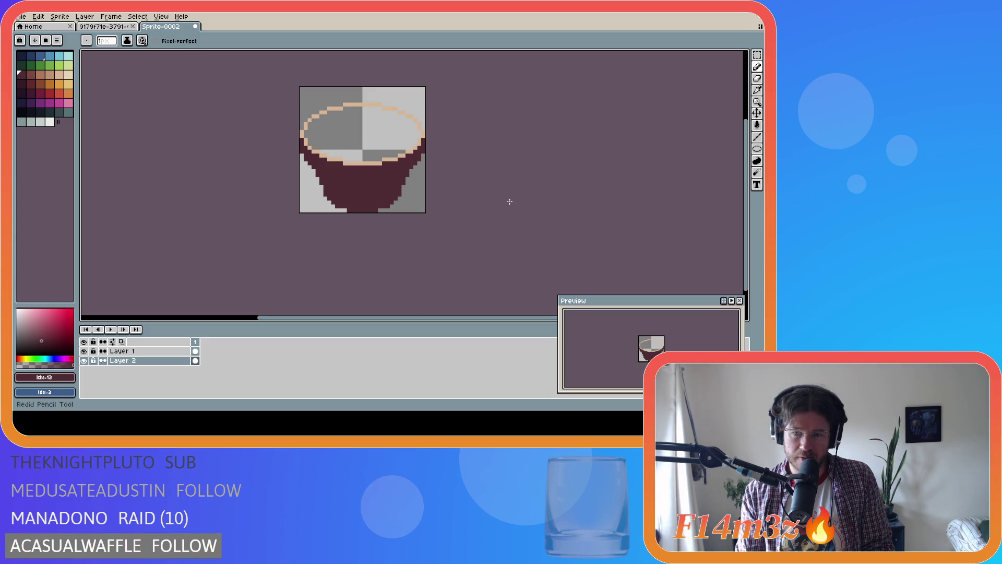
key("ctrl")
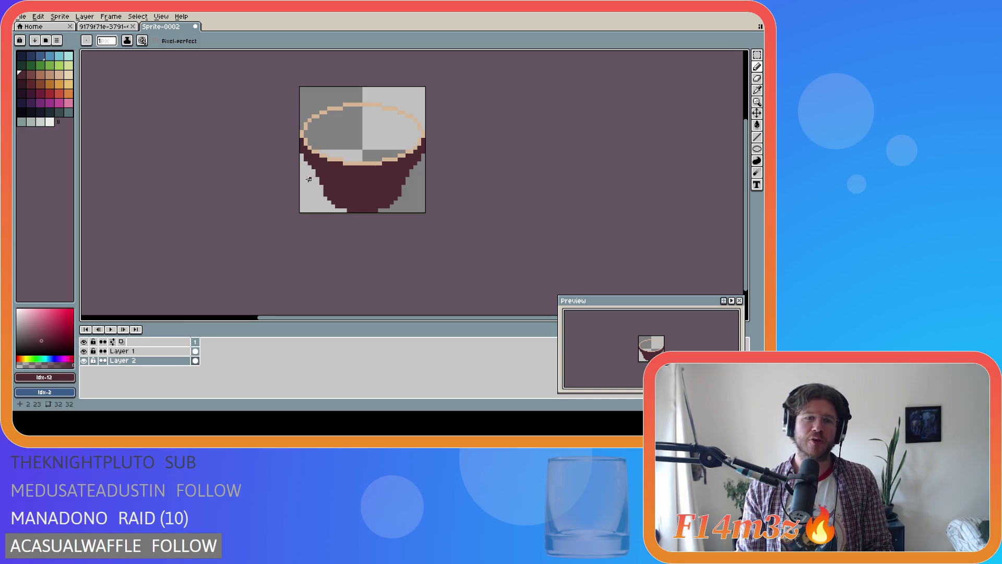
Step: Bucket-fill inside the rim ellipse with the peach swatch on Layer 1
left_click(60, 75)
key("g")
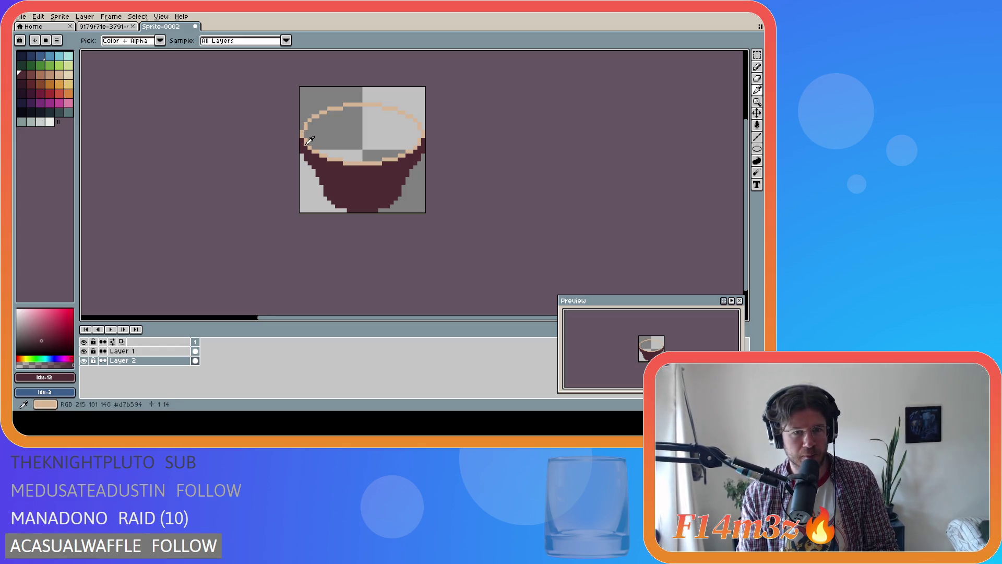
left_click(305, 137)
key("ctrl+z")
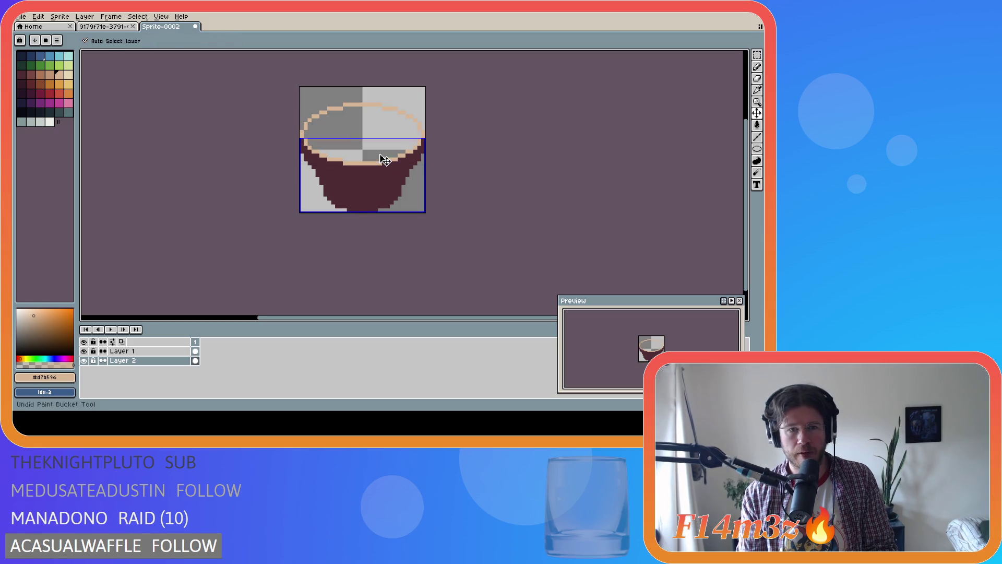
left_click(145, 352)
left_click(381, 139)
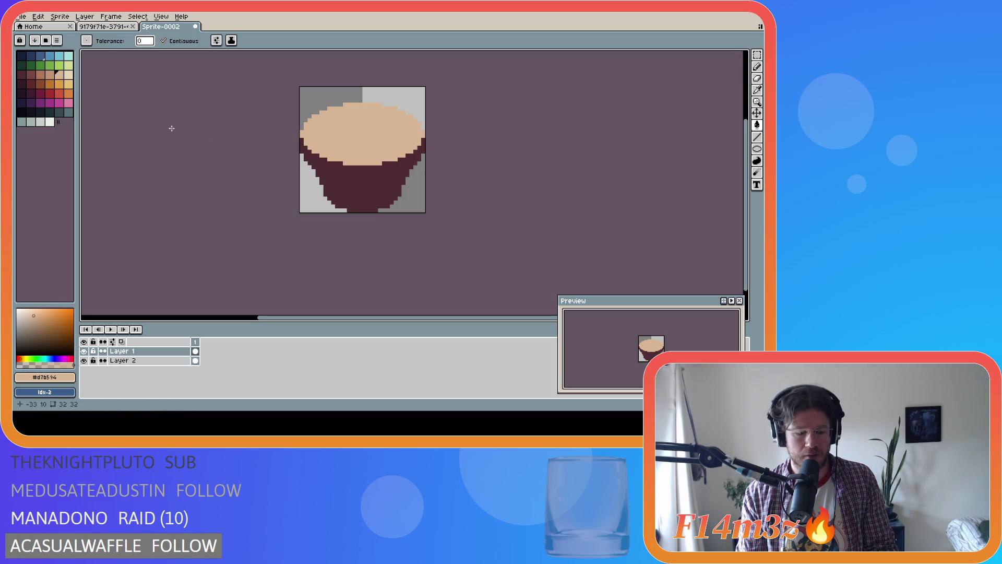
key("b")
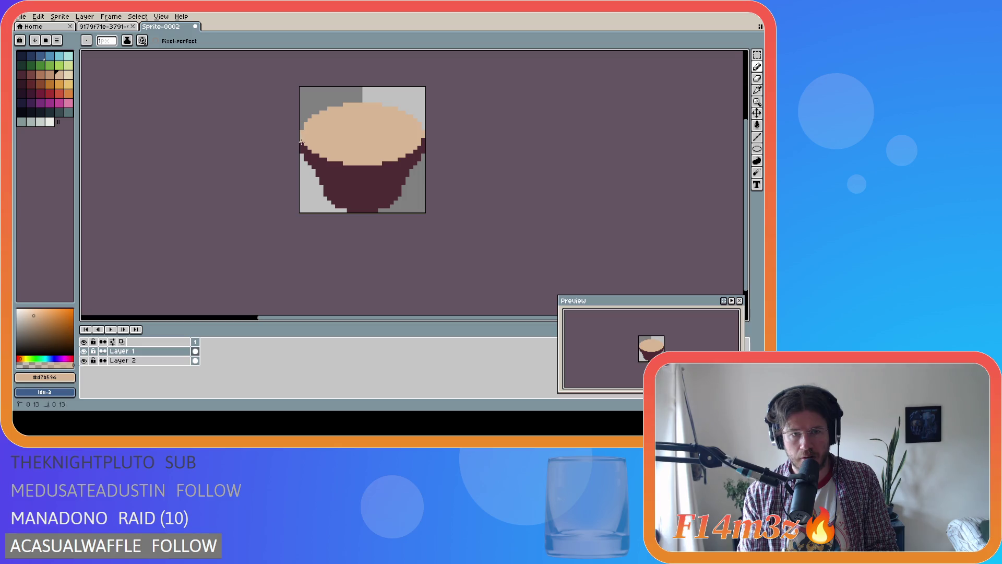
Step: Paint dark pixels along the glass's left edge and a short peach stroke at the inner left rim
mouse_move(301, 150)
left_mouse_down()
mouse_move(301, 139)
mouse_move(327, 170)
left_mouse_up()
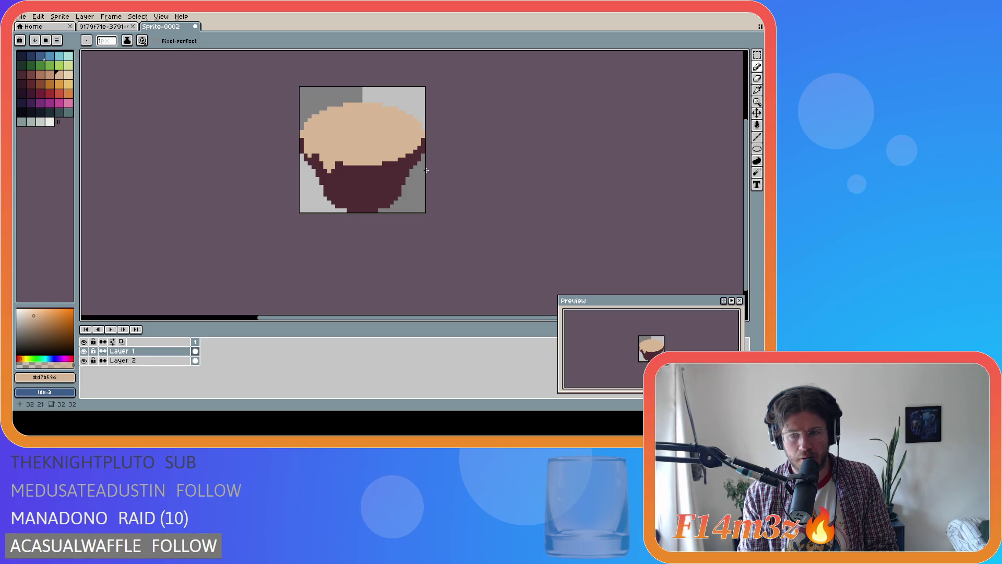
left_click_drag(317, 155, 321, 167)
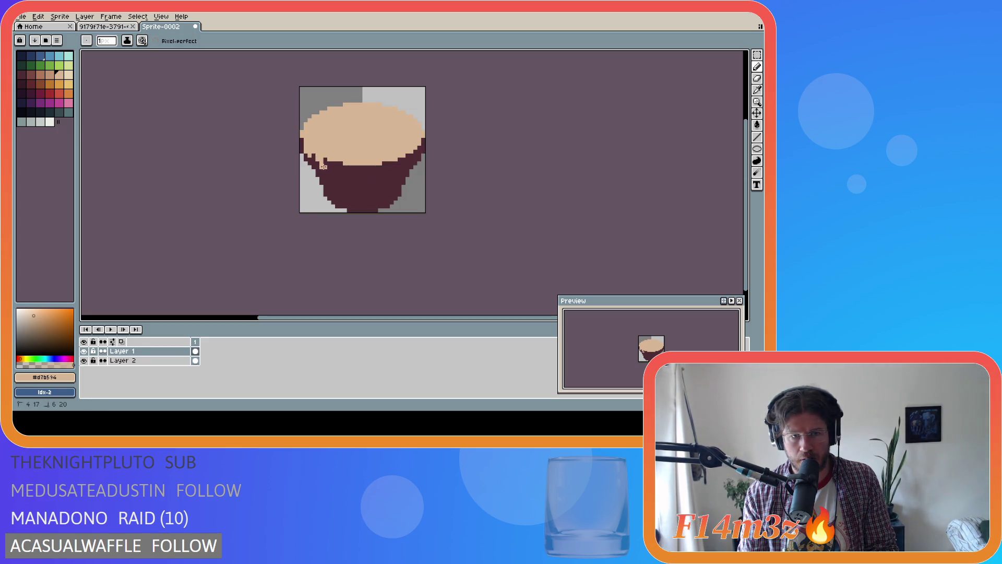
key("e")
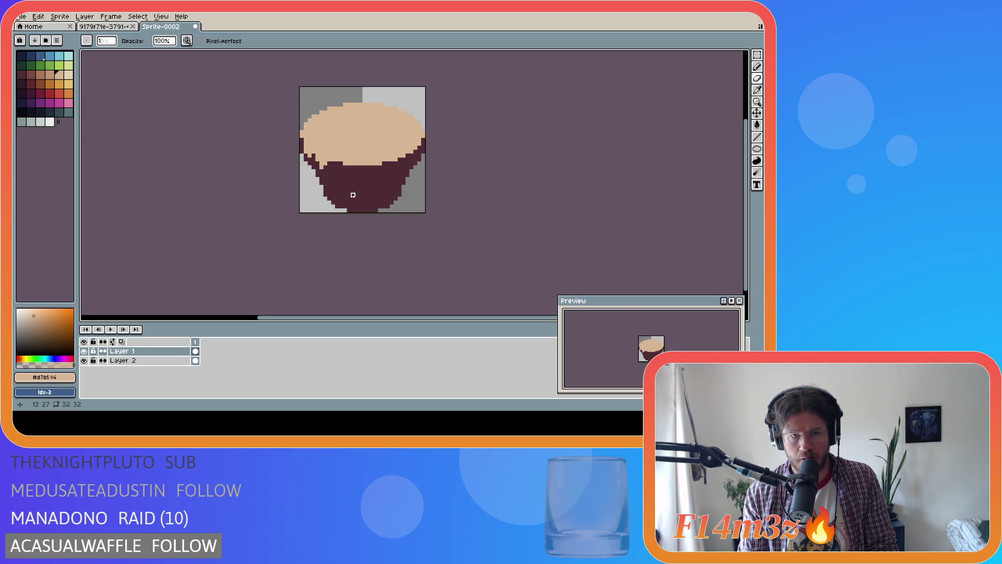
key("b")
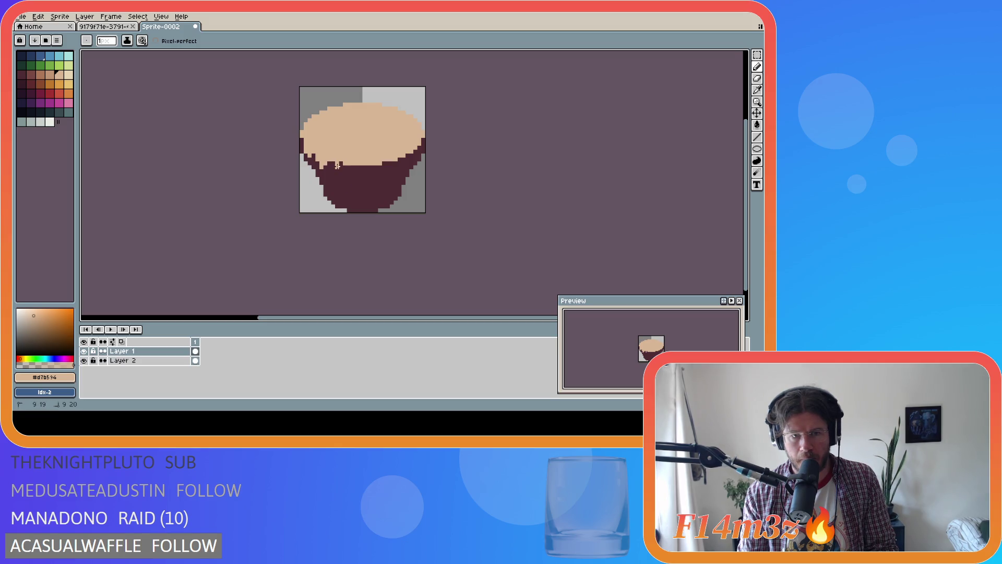
key("v")
key("b")
Step: Paint a peach drip below the top's edge, comparing versions with undo and redo
mouse_move(332, 161)
left_mouse_down()
mouse_move(340, 176)
mouse_move(346, 166)
left_mouse_up()
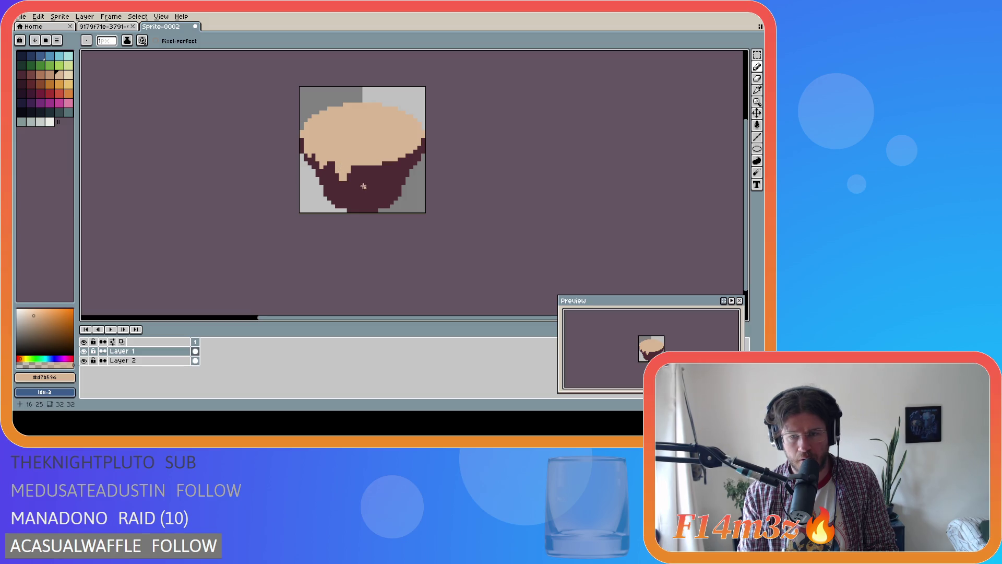
key("ctrl+z")
key("ctrl+z")
mouse_move(335, 163)
left_mouse_down()
mouse_move(340, 174)
mouse_move(345, 164)
left_mouse_up()
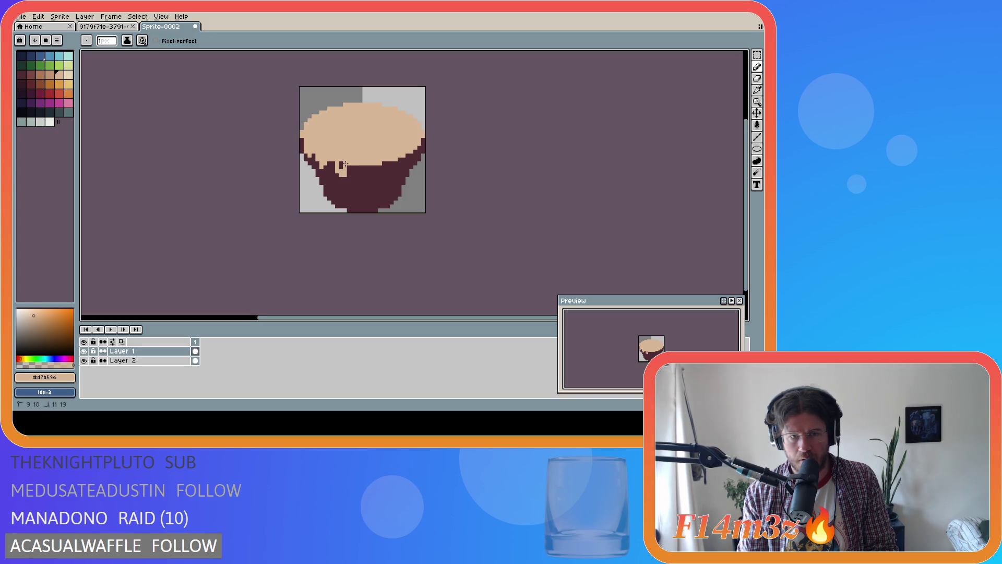
left_click(341, 165)
key("ctrl+z")
key("ctrl+z")
key("ctrl+z")
key("ctrl+y")
key("ctrl+z")
key("ctrl+y")
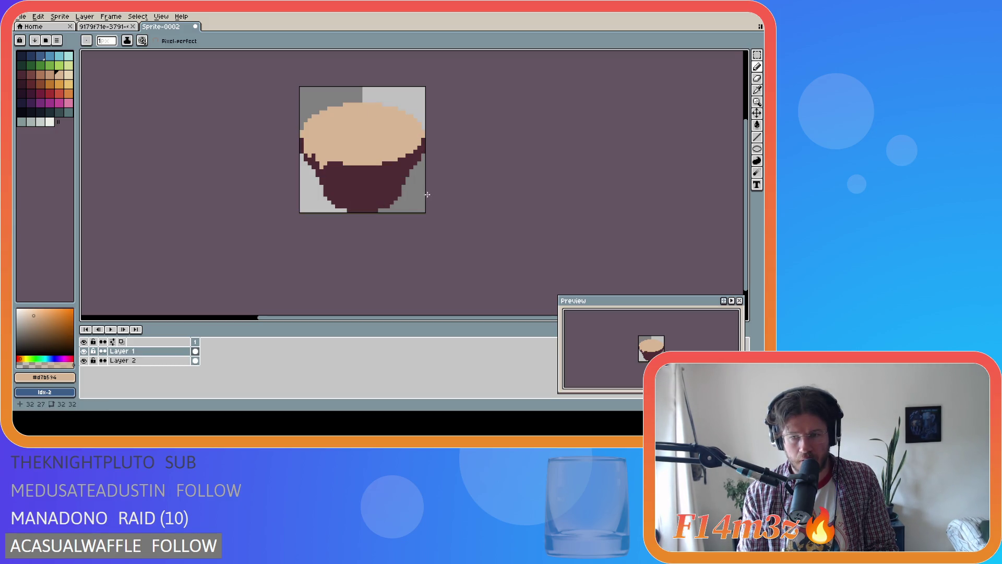
key("ctrl+z")
key("ctrl+y")
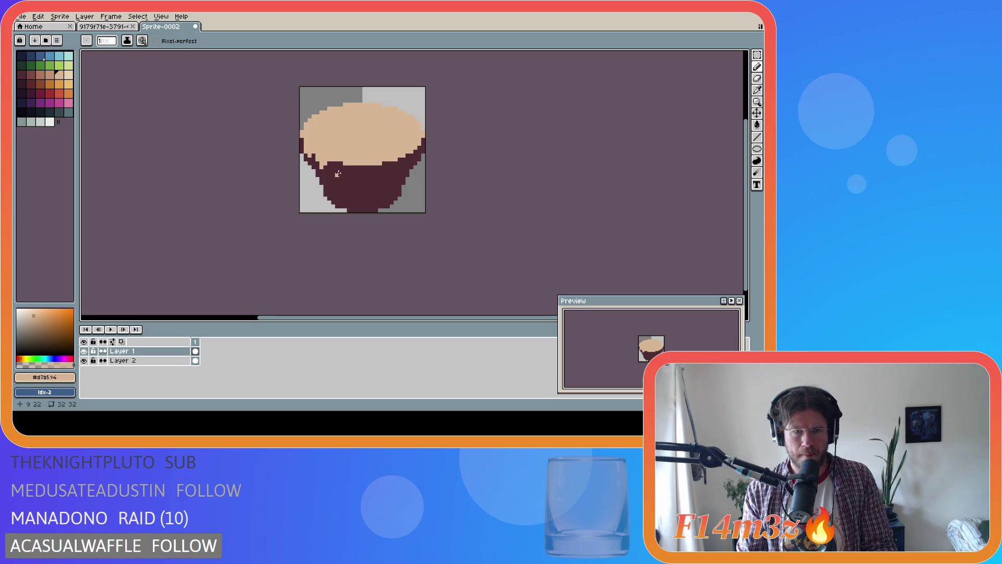
key("ctrl")
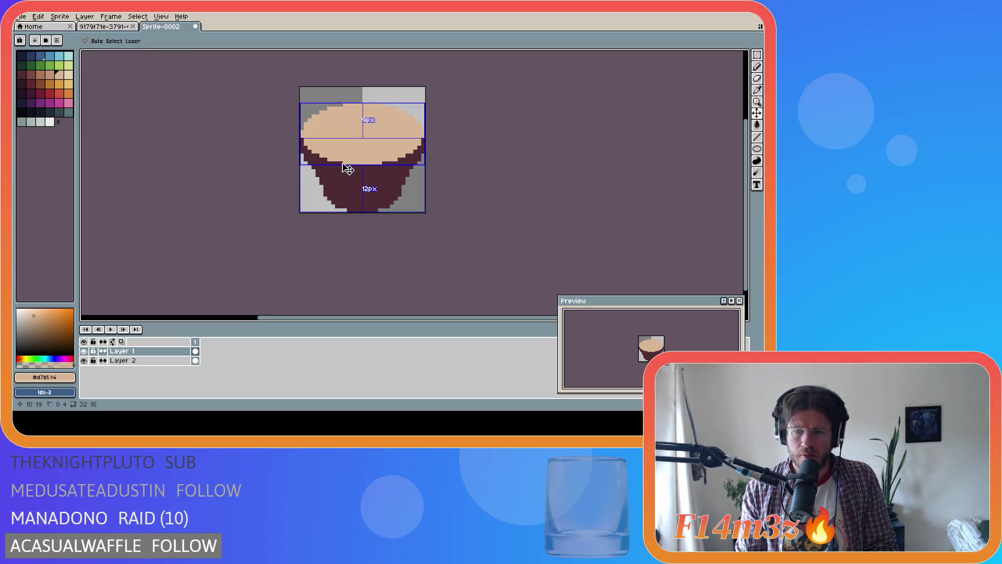
Step: Pencil peach drips down the left edge and across the maroon body, then select the whole sprite
left_click_drag(299, 138, 301, 150)
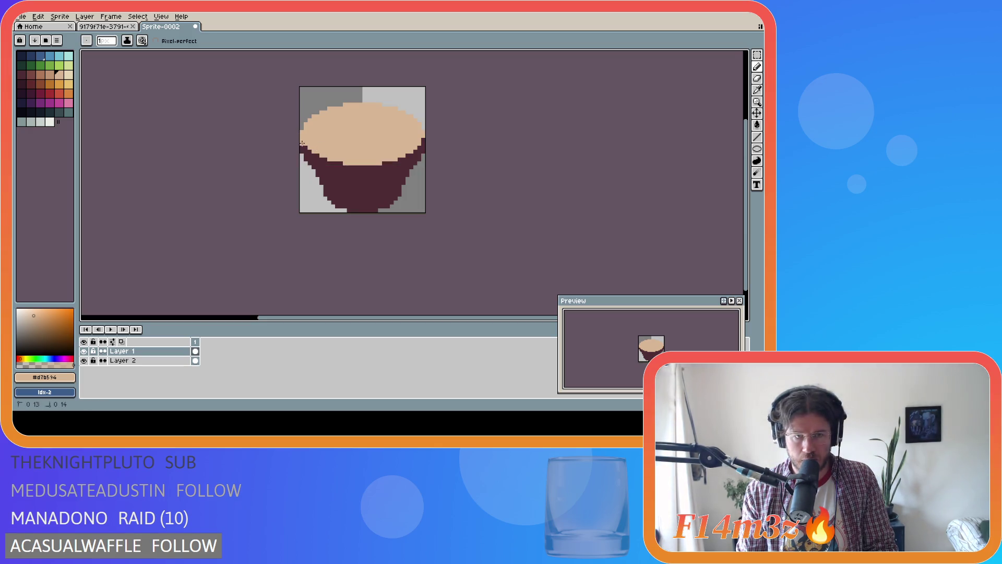
left_click_drag(310, 152, 316, 159)
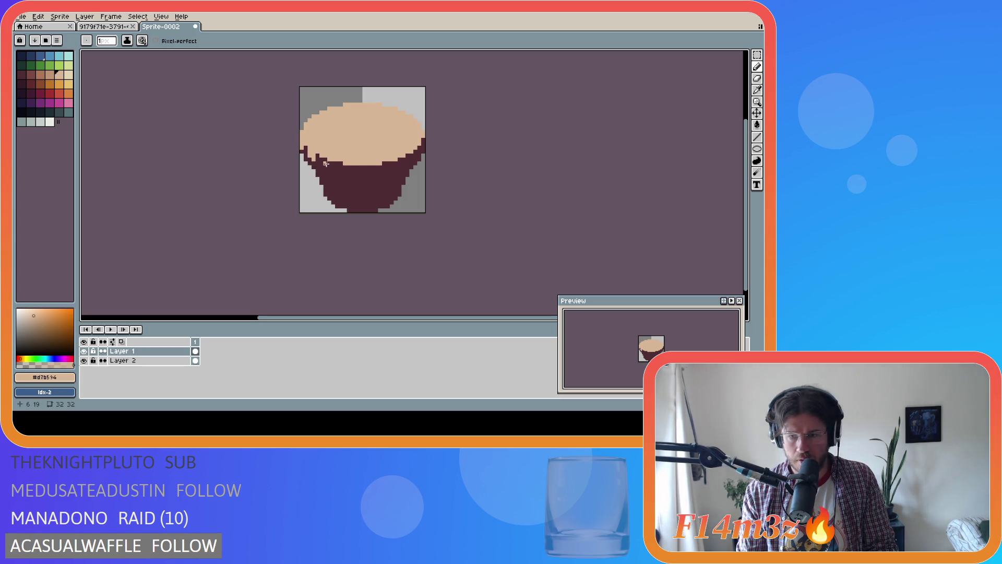
left_click_drag(321, 160, 351, 170)
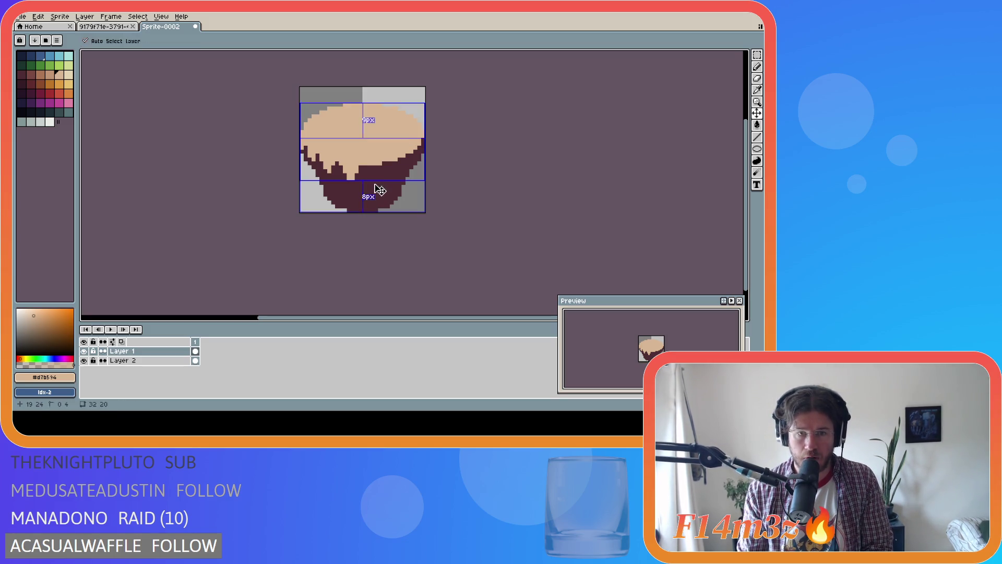
key("ctrl+a")
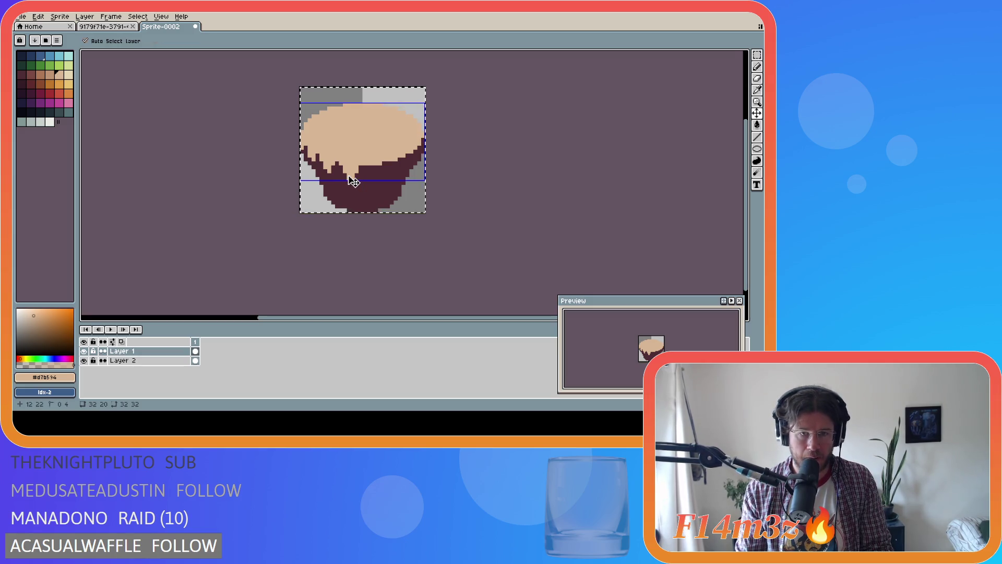
left_click(349, 175)
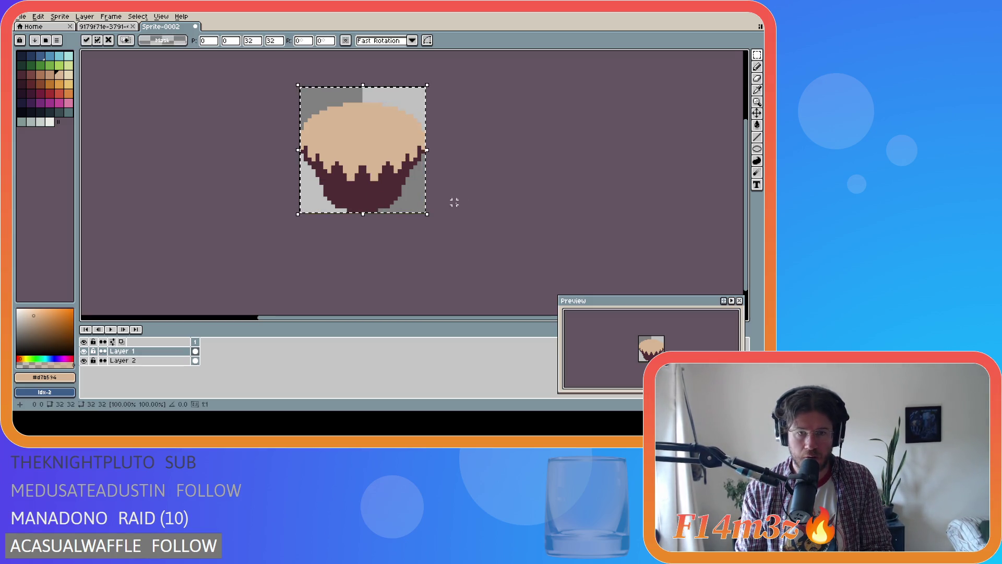
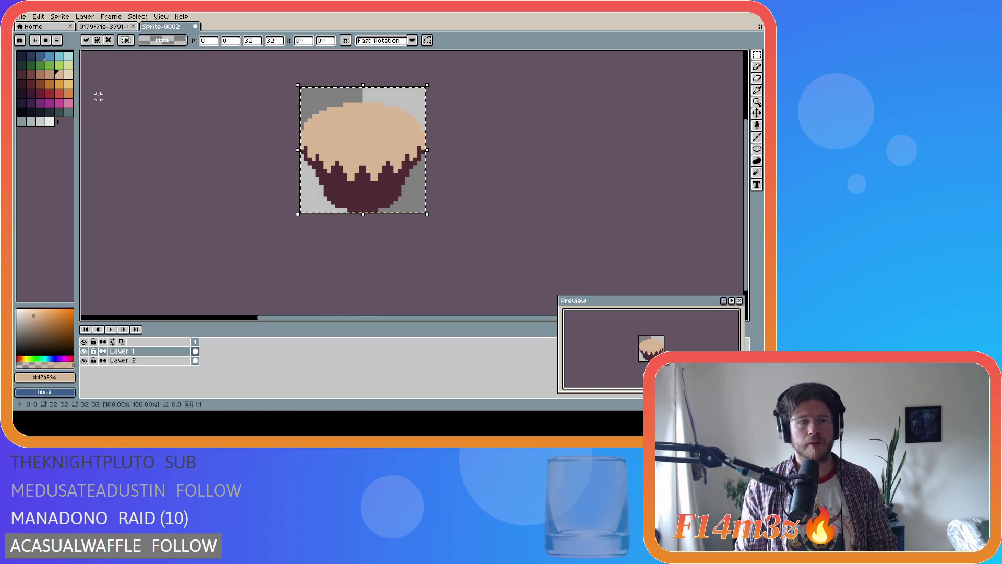
Step: Choose a darker purple-maroon colour and set the Line tool to 1 pixel
left_click(22, 83)
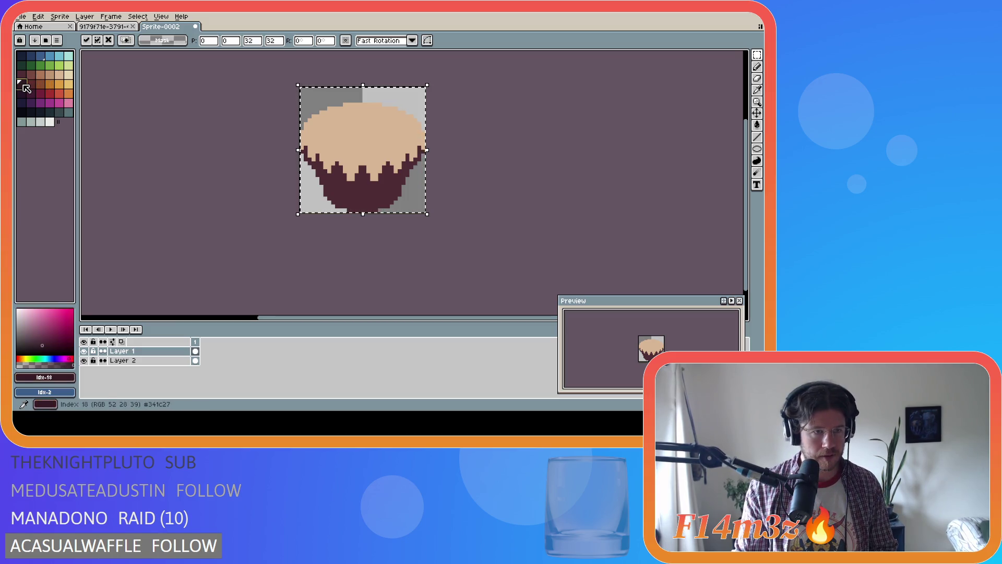
left_click(22, 93)
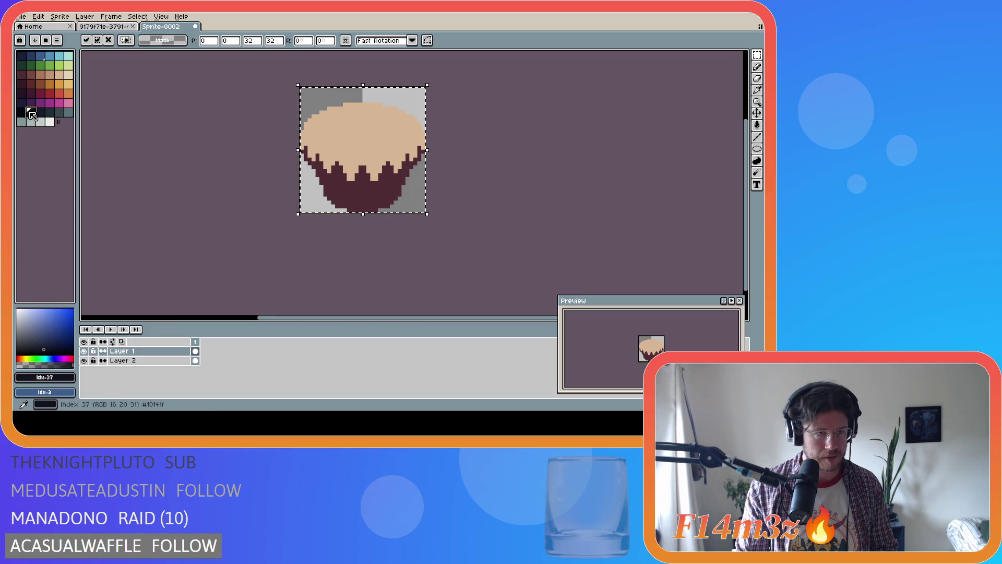
key("b")
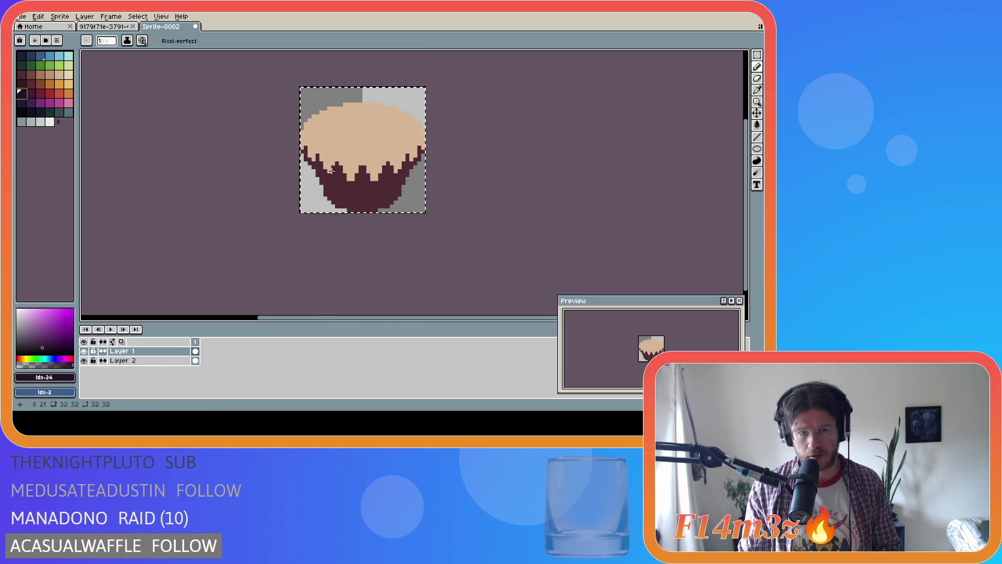
left_click(757, 137)
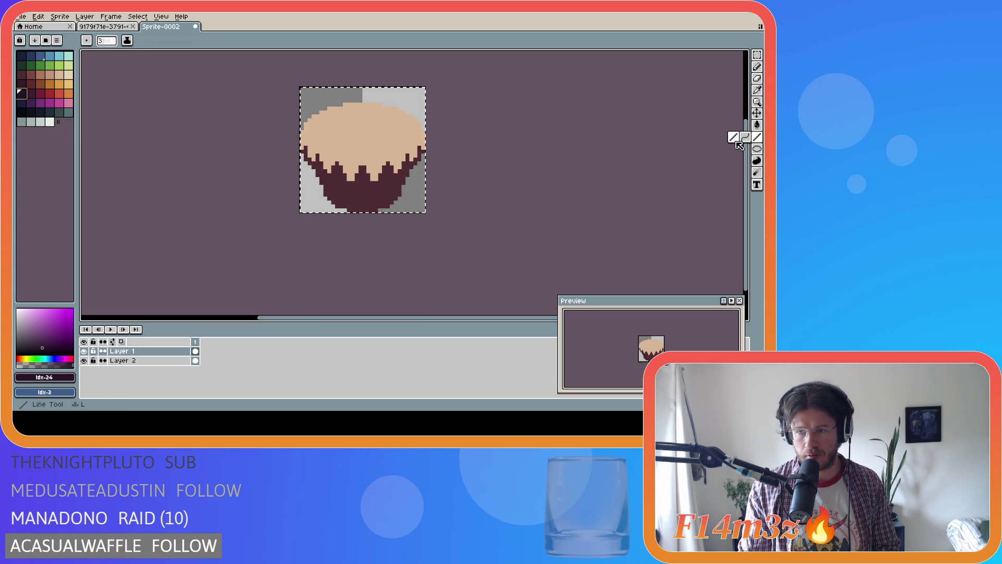
key("minus")
key("minus")
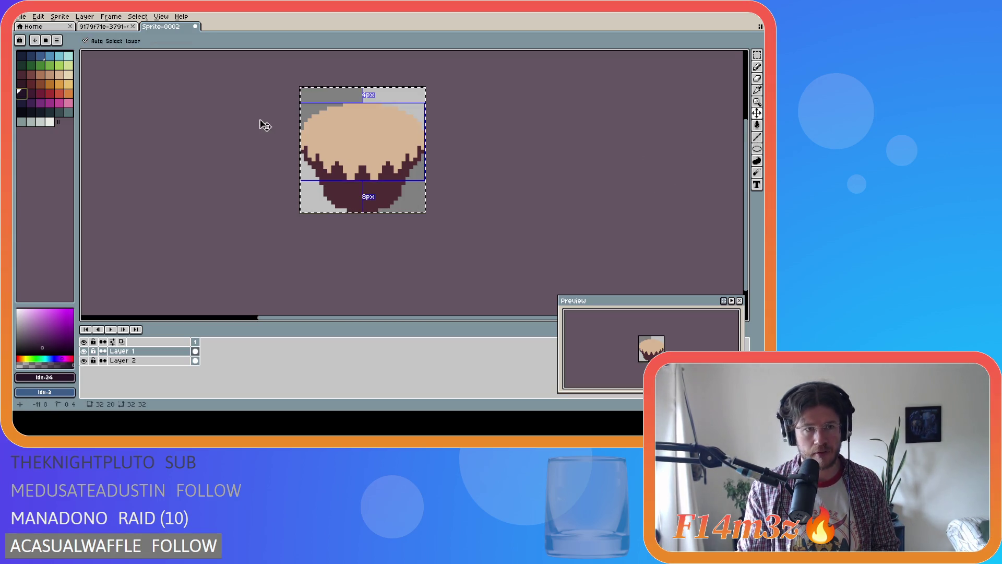
Step: Draw dark vertical pleat lines down the left side of the wrapper
left_click_drag(332, 172, 337, 206)
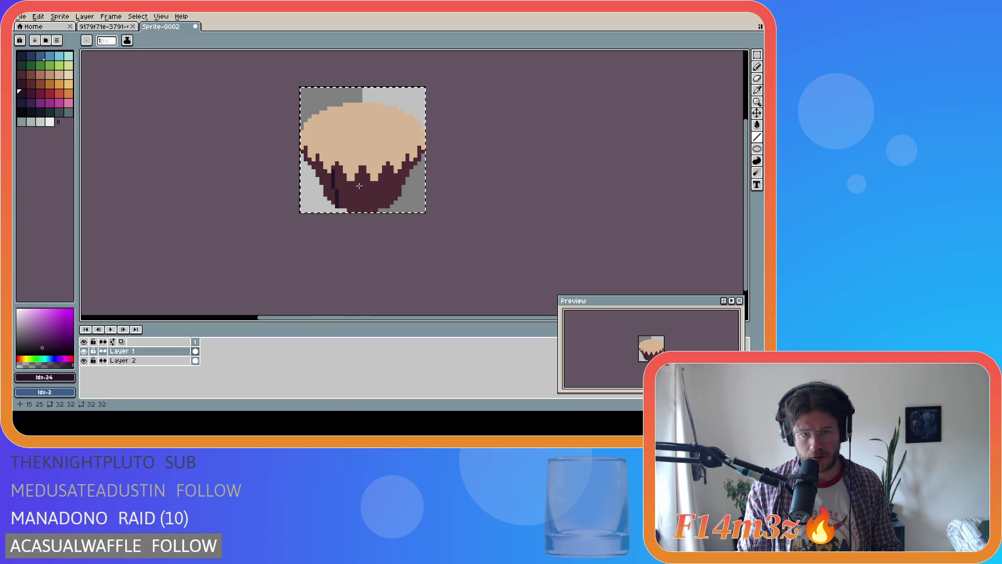
mouse_move(324, 171)
left_mouse_down()
mouse_move(328, 199)
mouse_move(360, 198)
mouse_move(360, 210)
mouse_move(344, 196)
mouse_move(340, 206)
left_mouse_up()
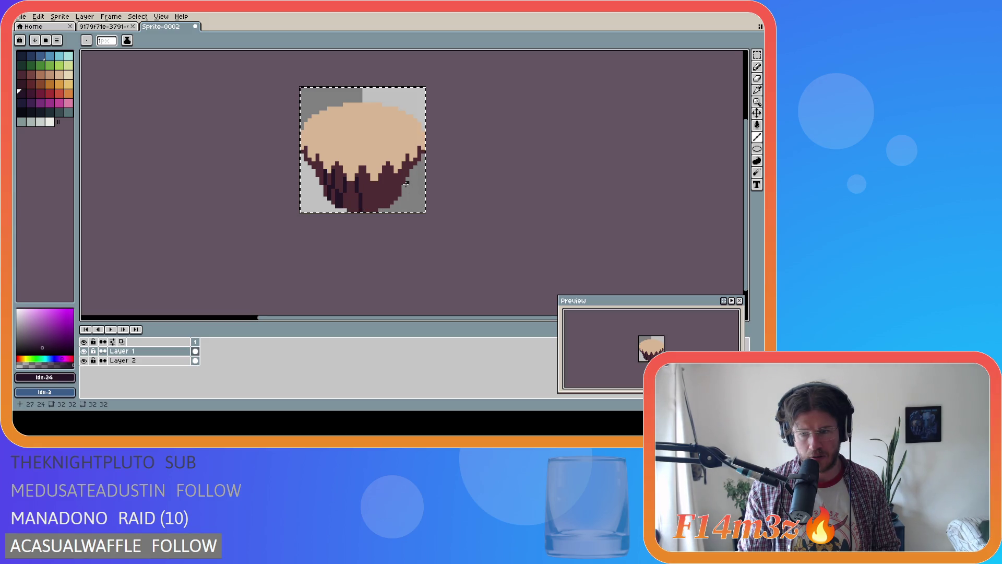
key("v")
left_click_drag(413, 194, 413, 194)
key("b")
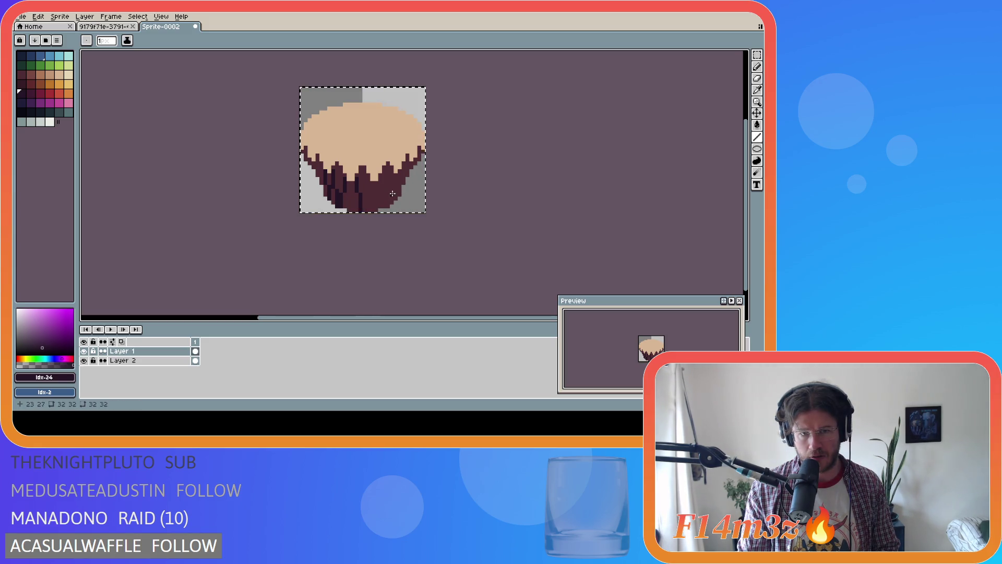
key("v")
key("i")
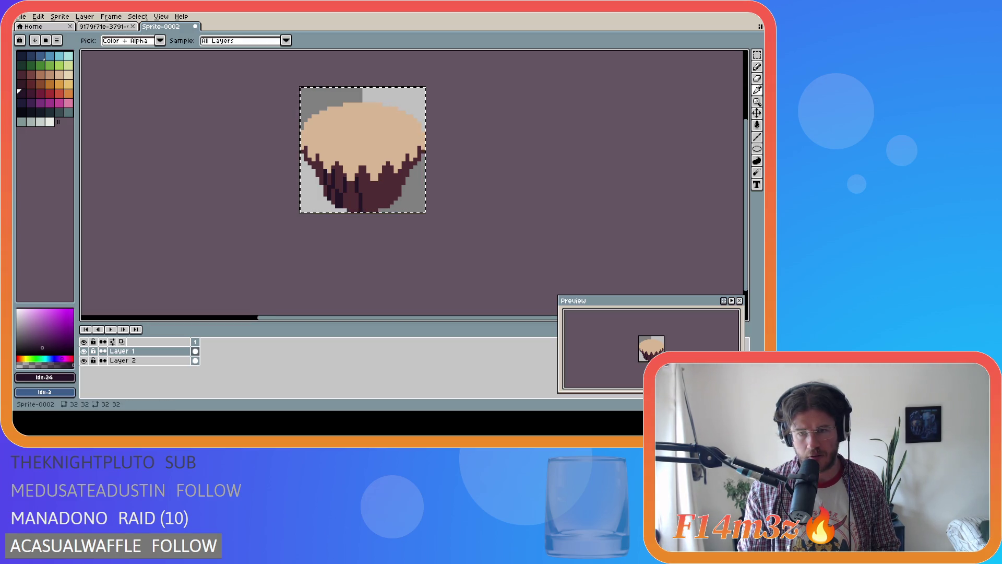
key("b")
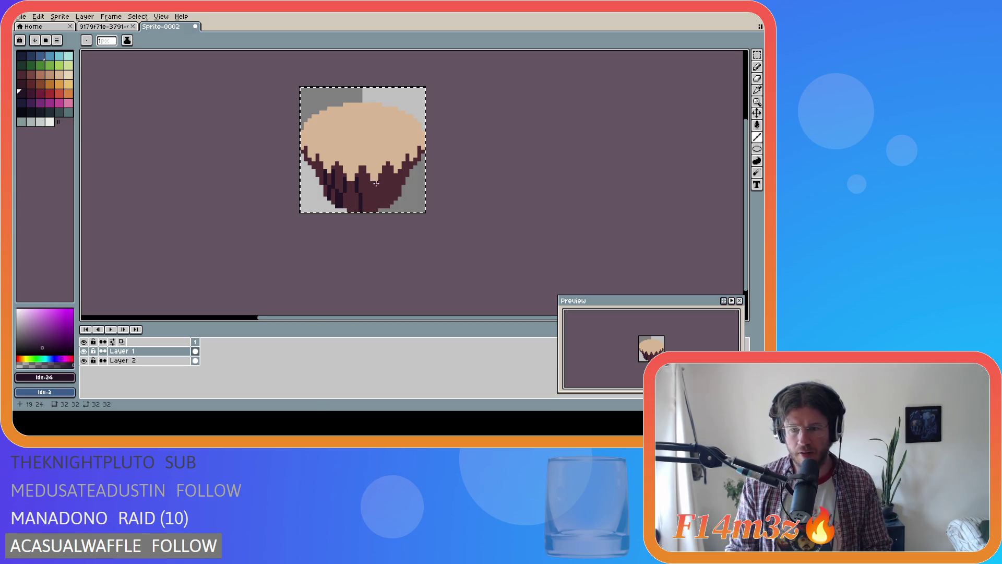
Step: Add more pleat lines down the middle and right side of the wrapper
key("v")
key("b")
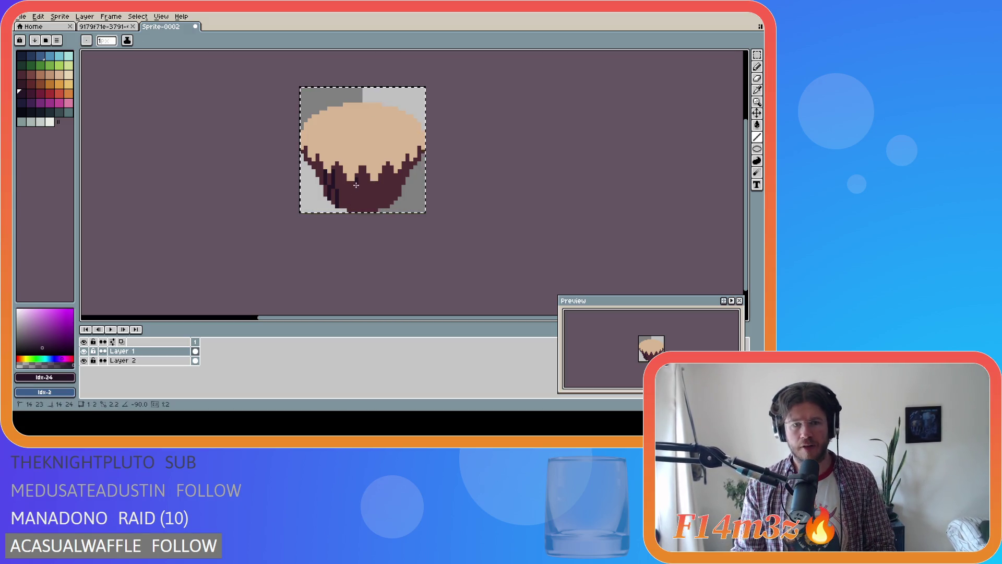
left_click(359, 203, "shift")
left_click(345, 178)
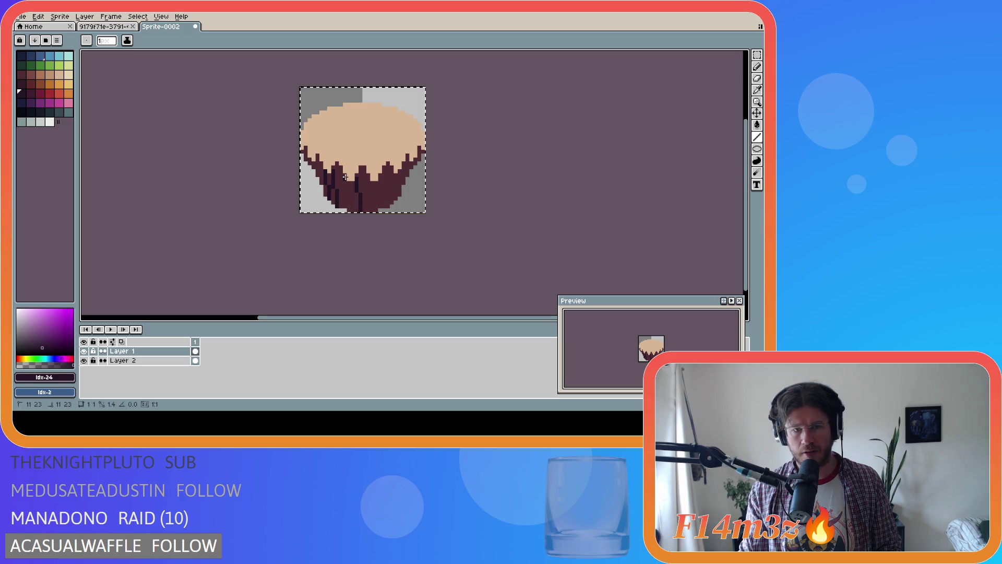
left_click_drag(341, 206, 345, 180)
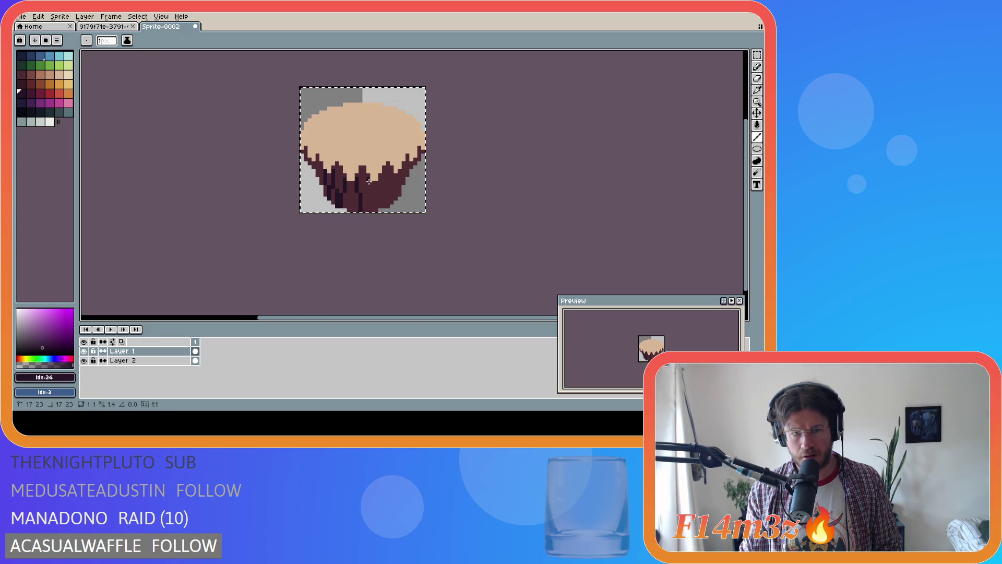
mouse_move(381, 180)
left_mouse_down()
mouse_move(392, 170)
mouse_move(397, 195)
left_mouse_up()
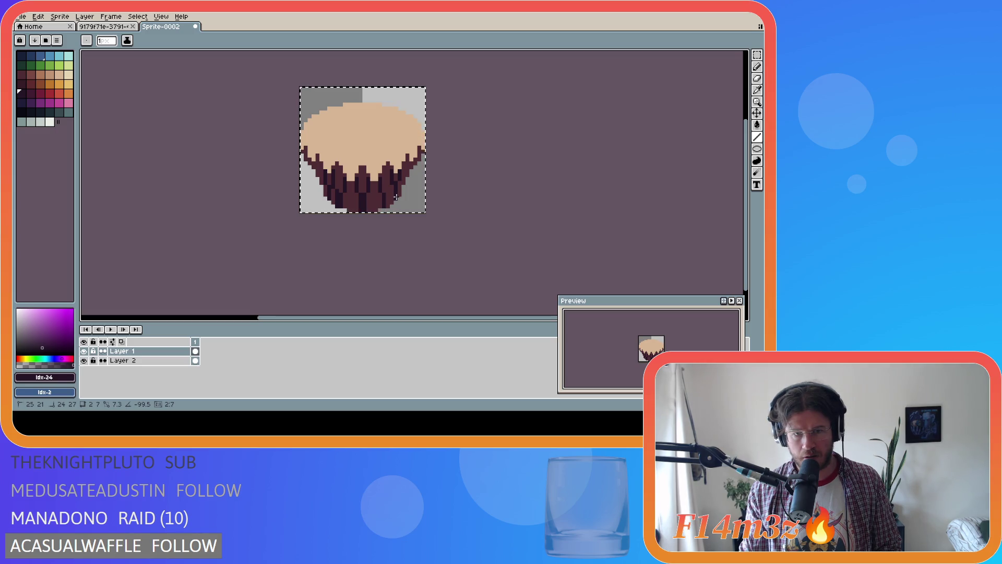
left_click_drag(395, 197, 396, 198)
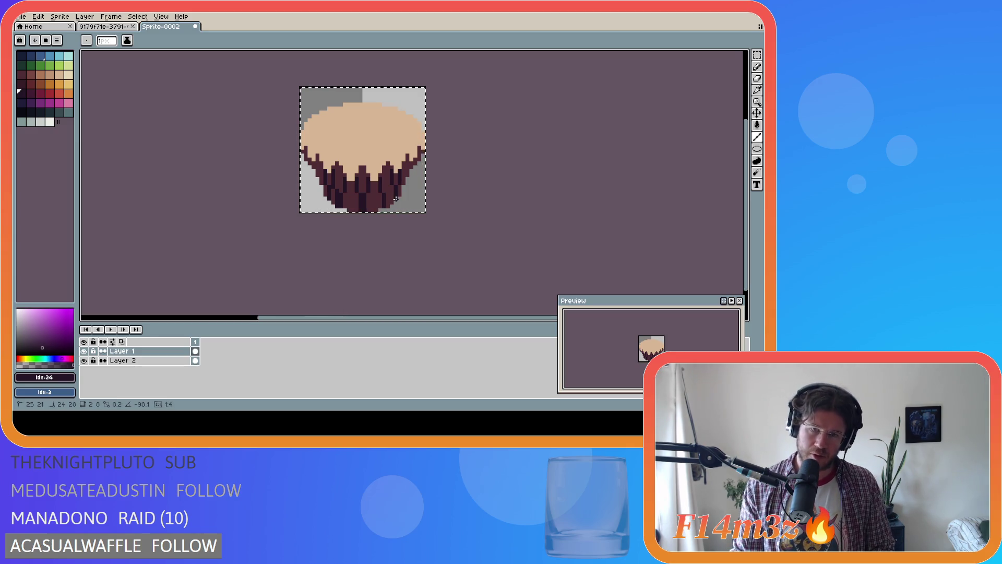
key("v")
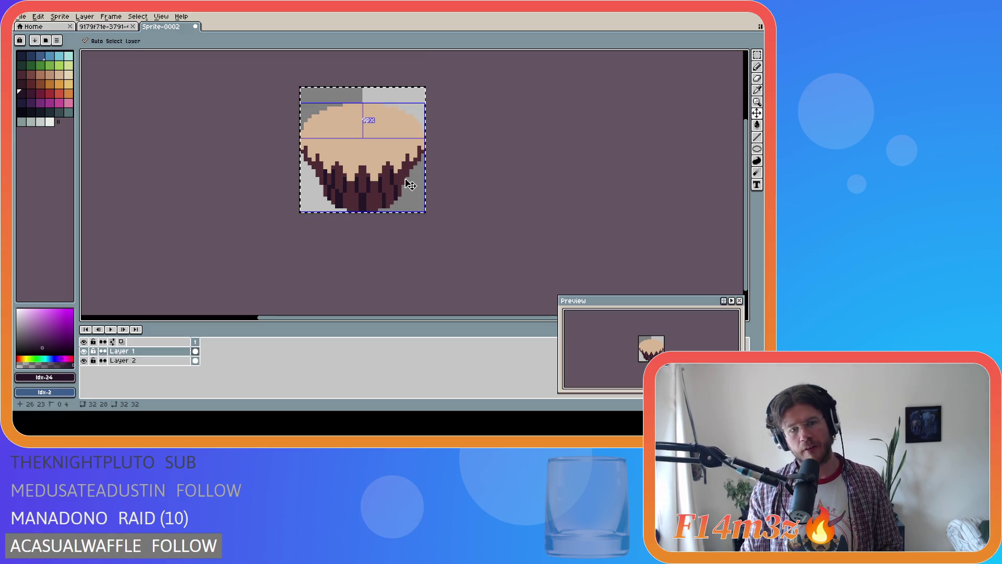
Step: Undo all the dark pleat lines and eyedrop the wrapper's dark maroon as the drawing colour
key("l")
left_click_drag(395, 196, 395, 198)
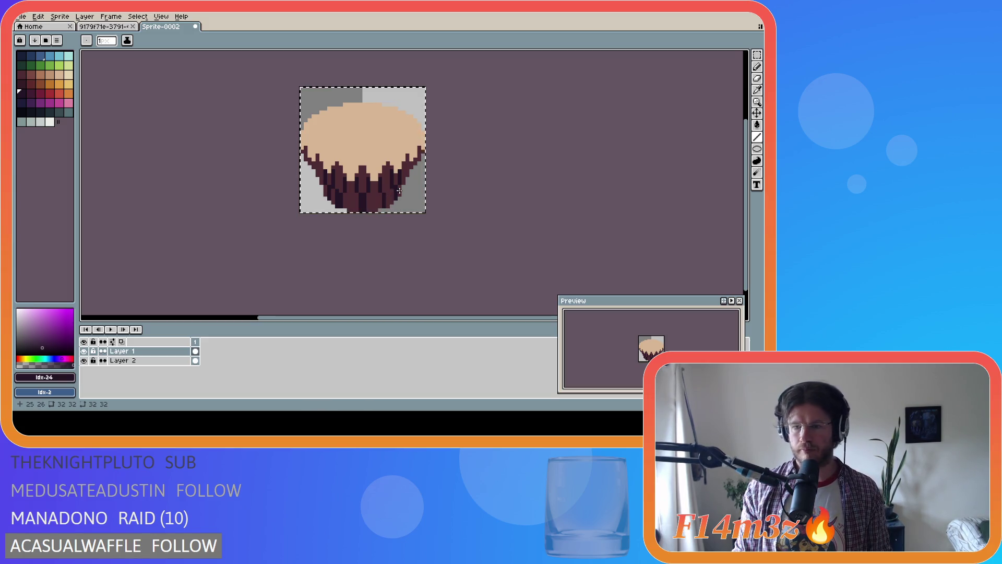
key("ctrl+z")
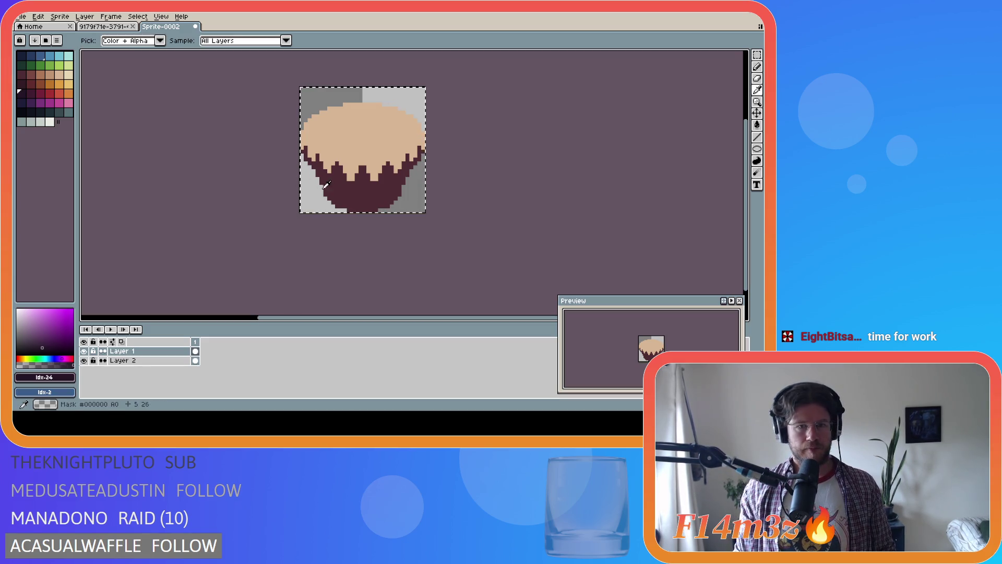
key("ctrl")
key("ctrl")
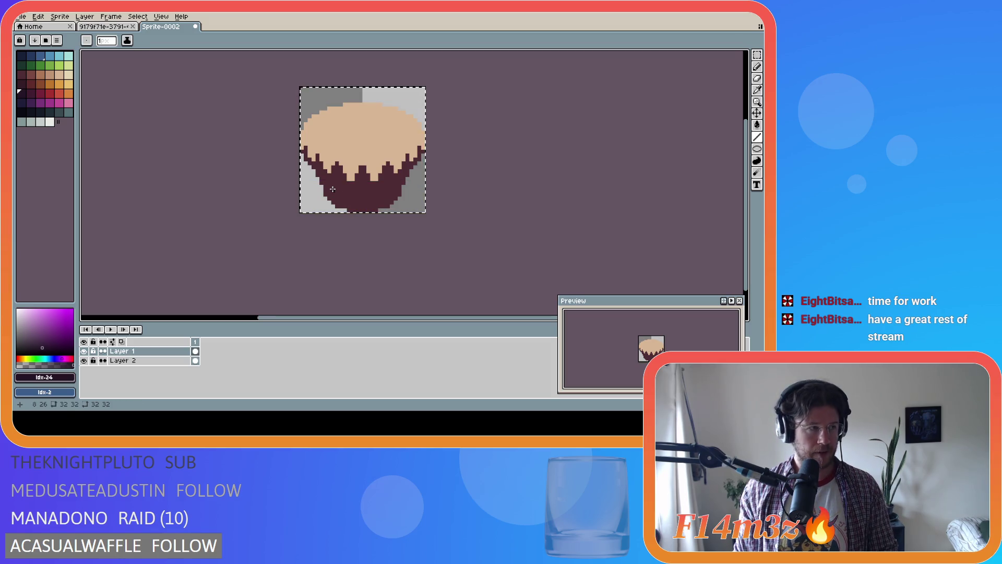
key("ctrl")
key("ctrl")
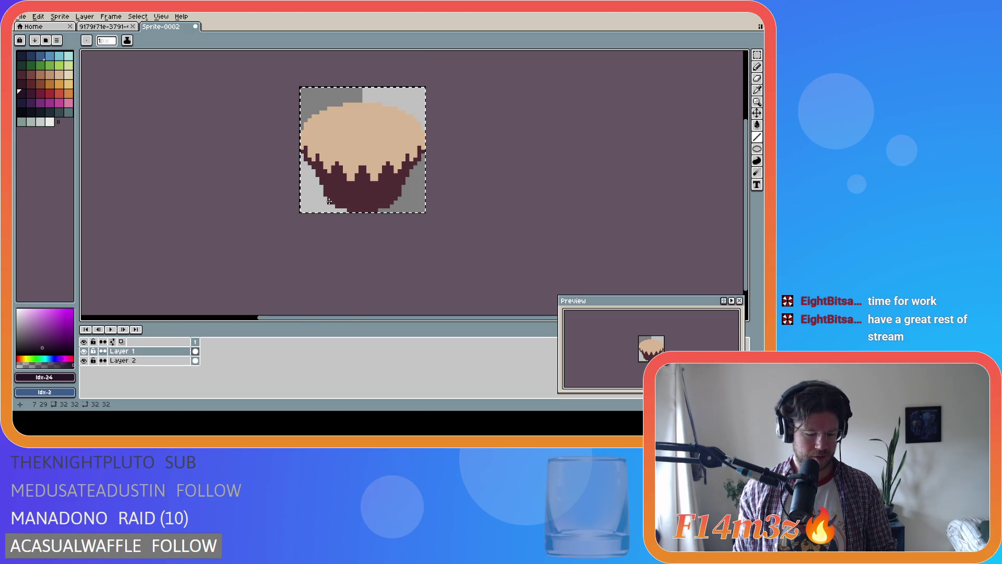
key("ctrl+d")
left_click(329, 182, "alt")
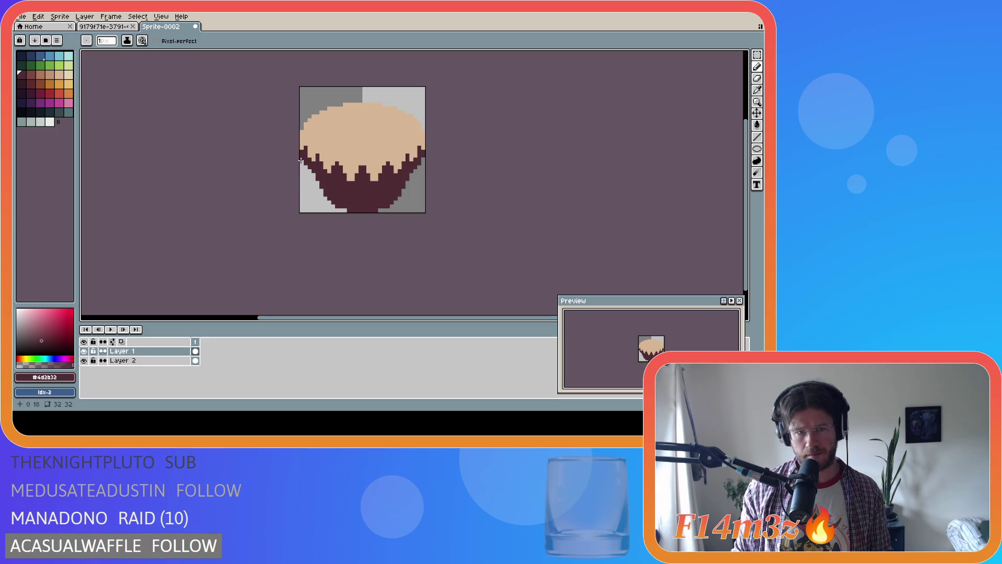
Step: Touch up dark pixels at the wrapper's lower-left edge, undoing and redoing strokes
left_click(312, 175)
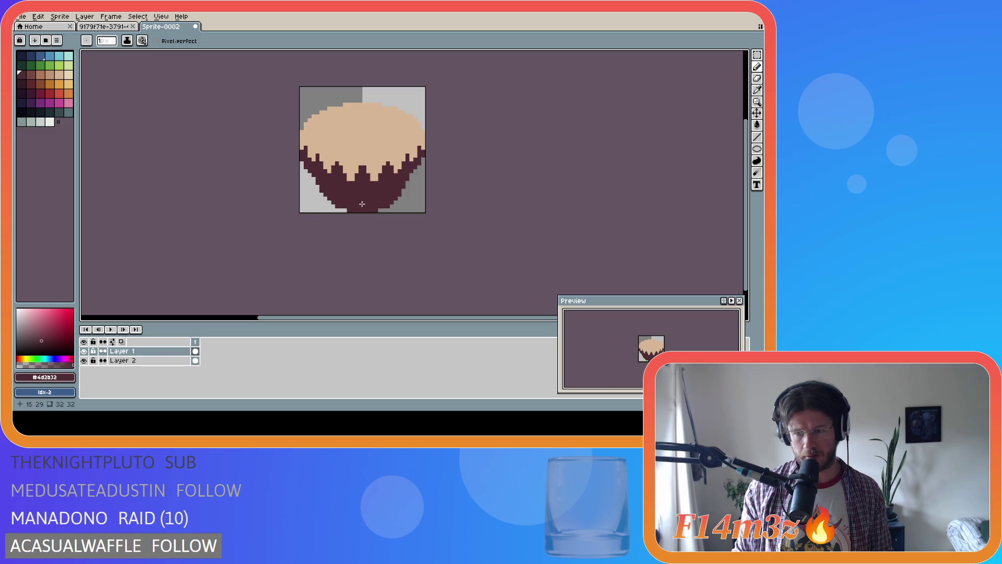
left_click(314, 180)
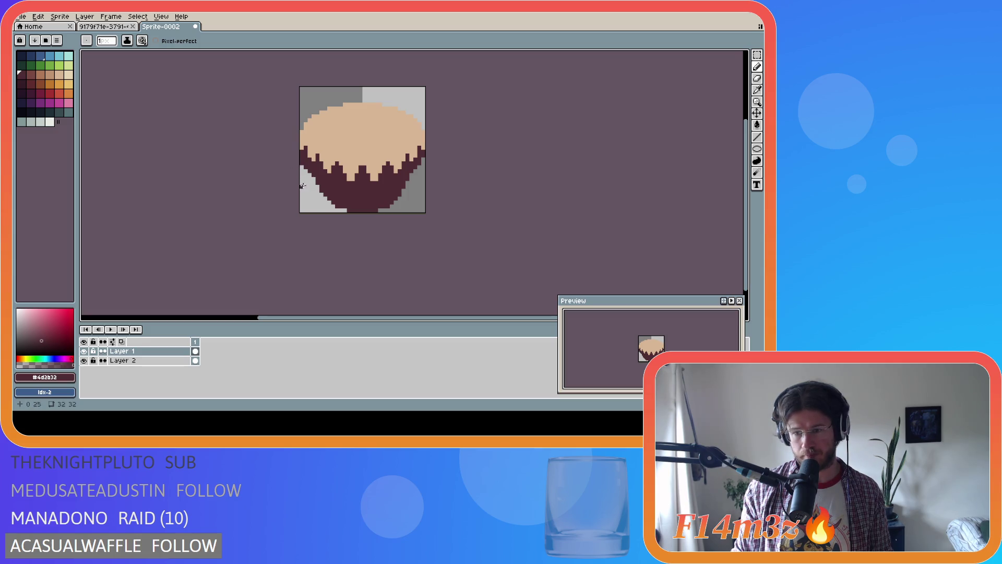
key("ctrl")
key("ctrl+z")
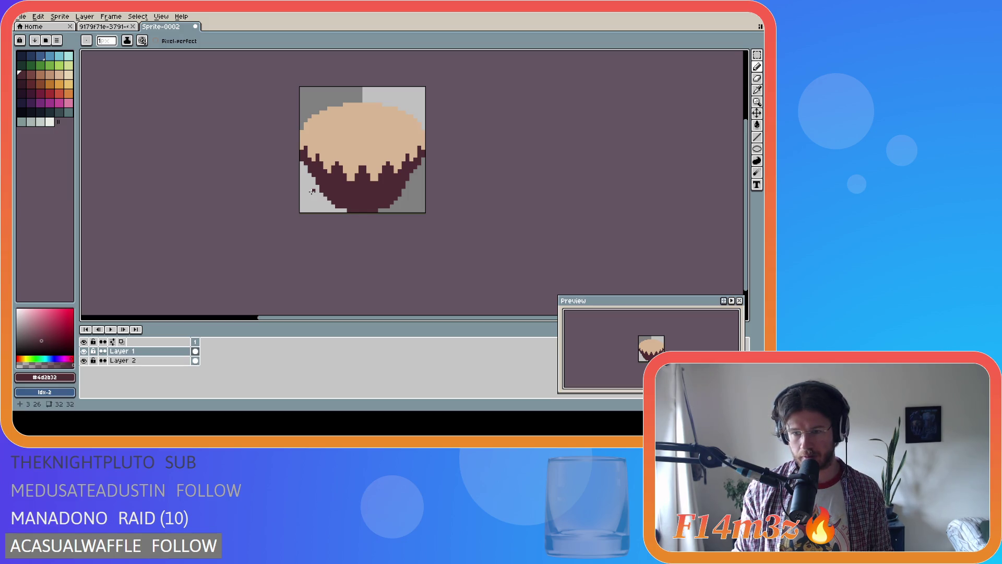
key("ctrl")
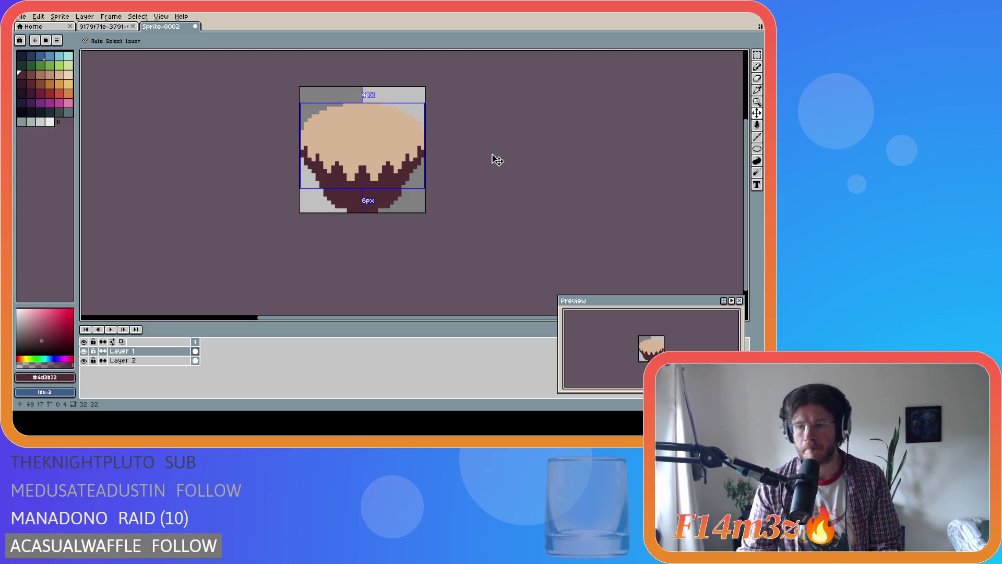
key("ctrl+z")
key("ctrl+z")
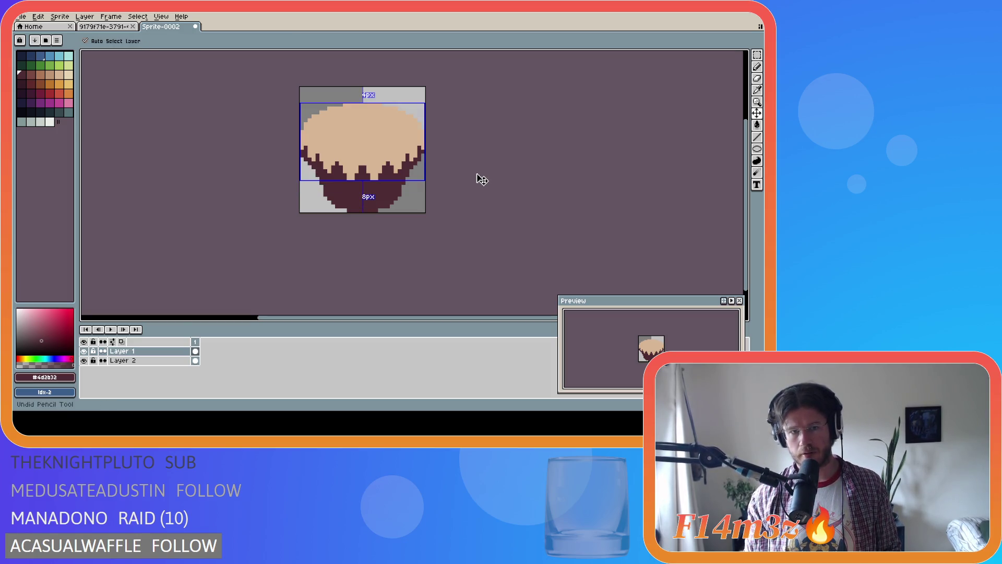
key("ctrl+y")
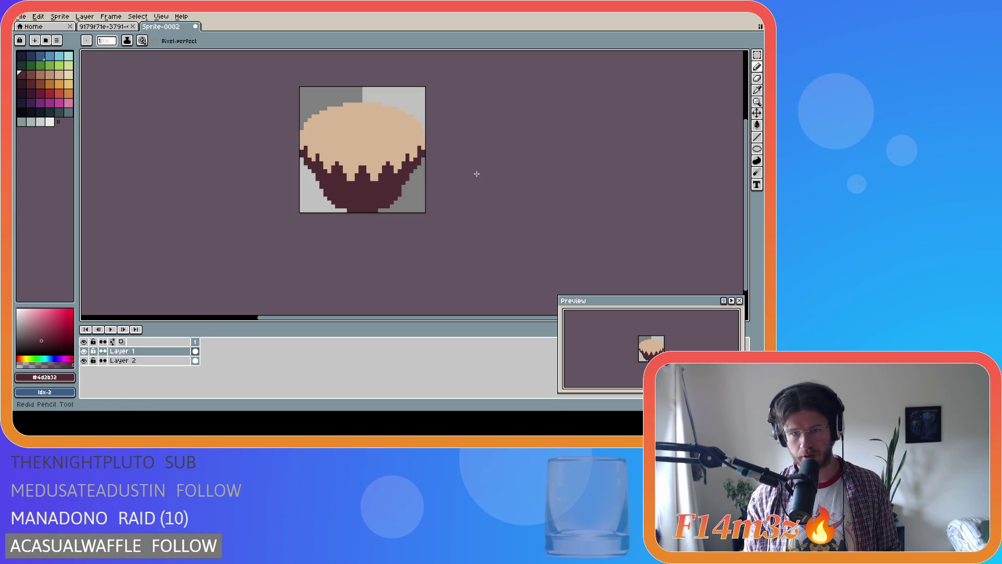
key("ctrl")
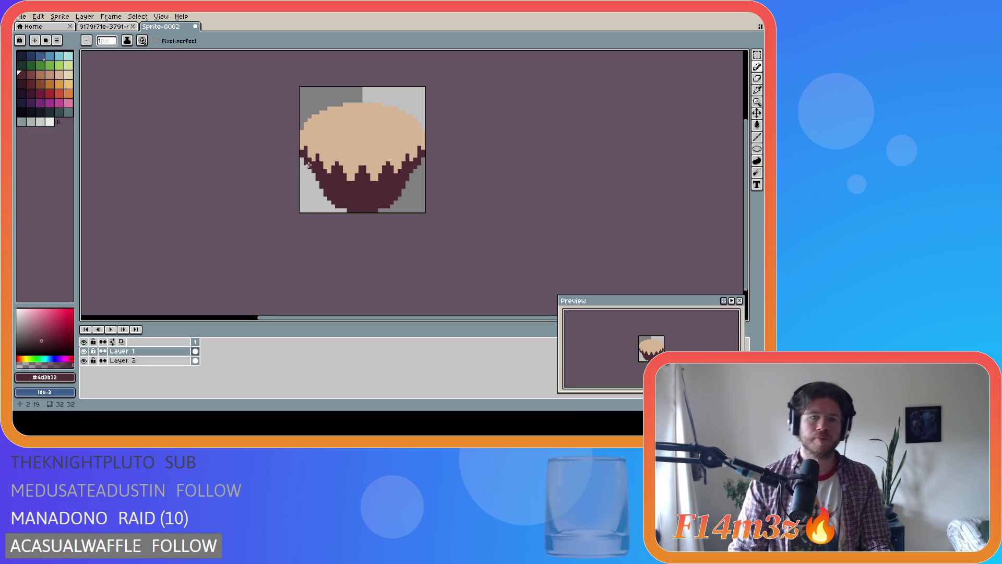
Step: Pick the dark red colour, sample from the sprite, and return to the pencil zoomed in
left_click(308, 155, "alt")
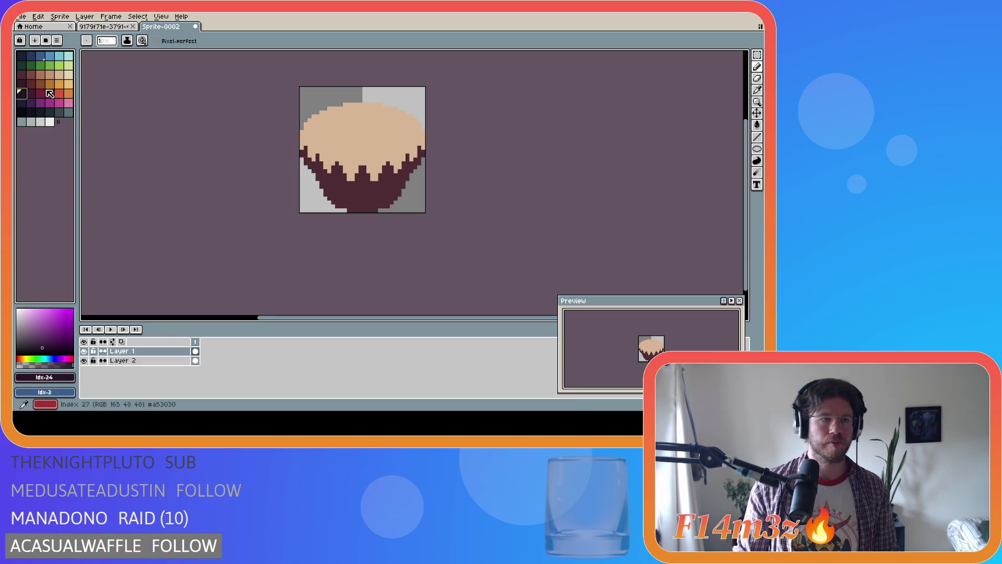
left_click(21, 83)
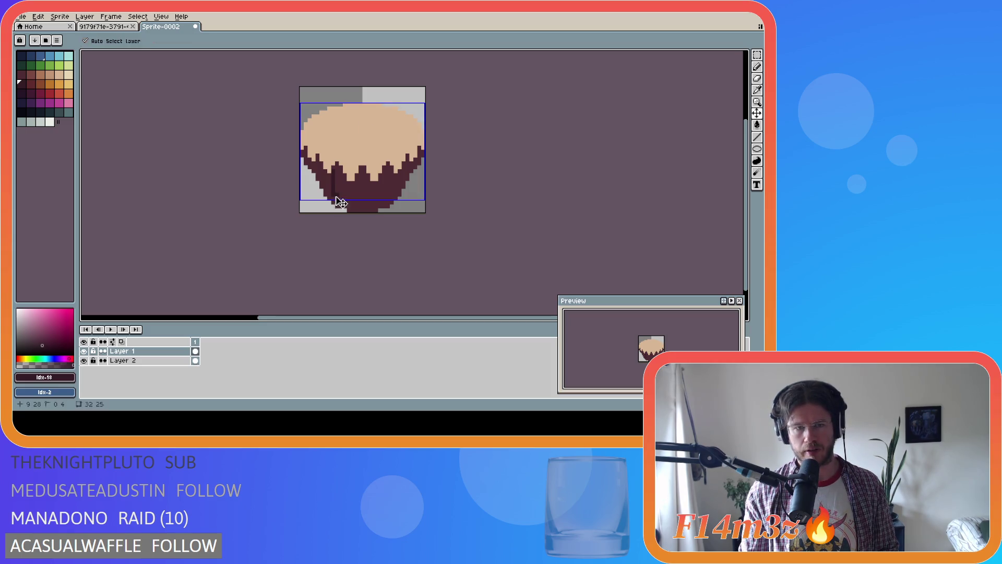
key("i")
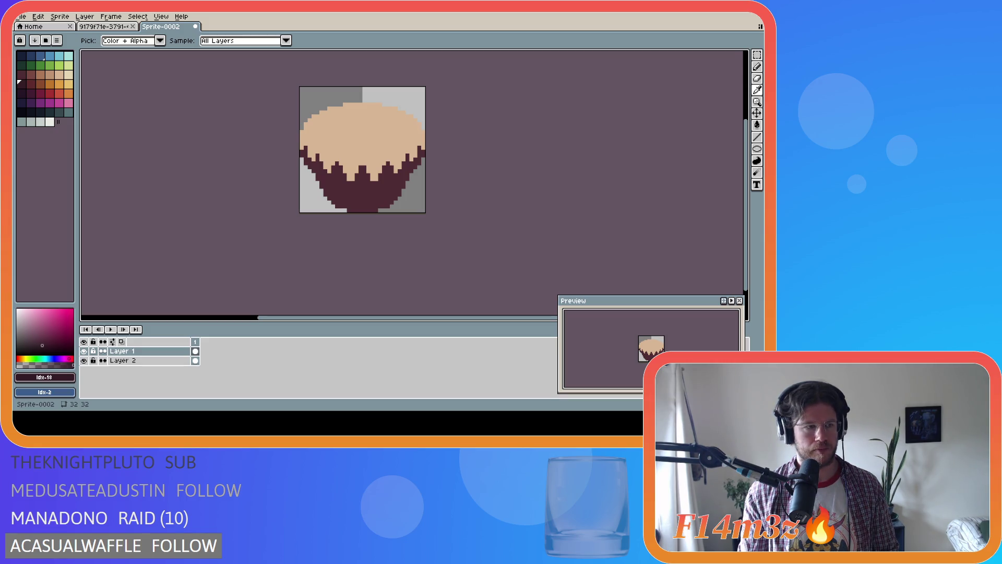
key("b")
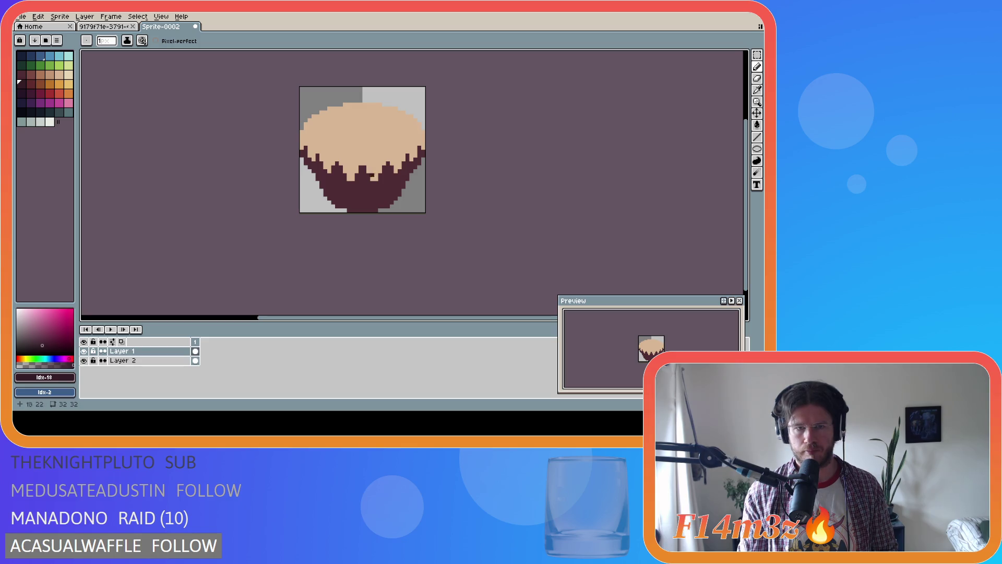
scroll(330, 148, "up", 2)
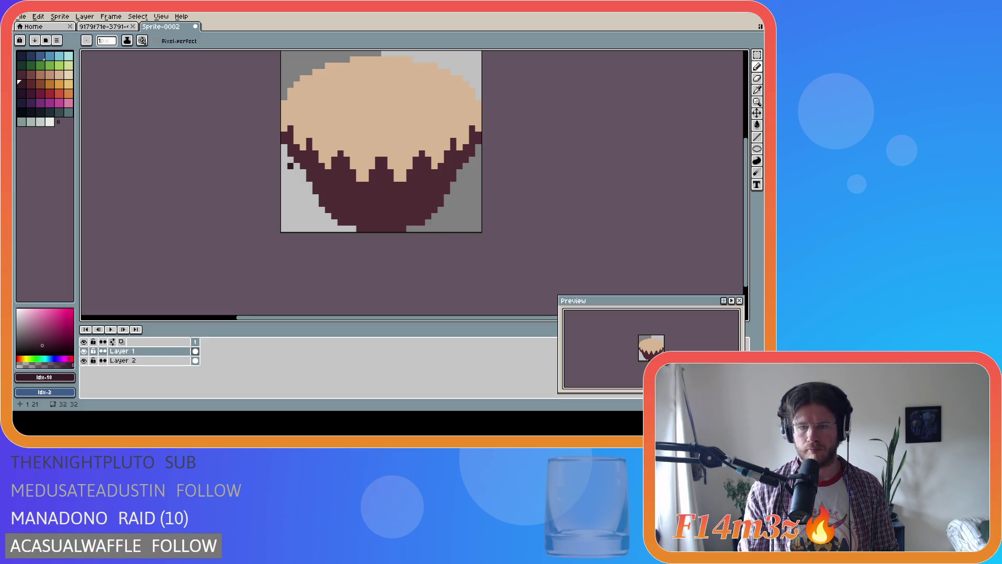
Step: Draw straight dark pleat lines down the wrapper's middle, right and left sides
left_click_drag(372, 178, 381, 231)
key("ctrl+z")
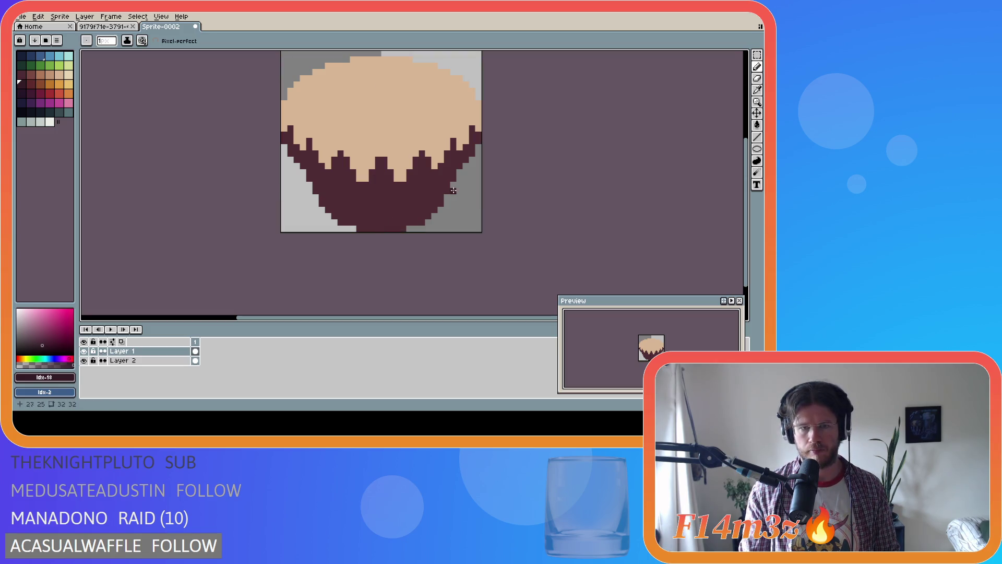
key("l")
mouse_move(372, 178)
left_mouse_down()
mouse_move(371, 209)
mouse_move(380, 229)
mouse_move(386, 207)
mouse_move(386, 230)
left_mouse_up()
left_click_drag(411, 176, 417, 223)
mouse_move(353, 177)
left_mouse_down()
mouse_move(348, 225)
mouse_move(334, 170)
mouse_move(339, 223)
left_mouse_up()
mouse_move(322, 166)
left_mouse_down()
mouse_move(323, 211)
mouse_move(317, 191)
left_mouse_up()
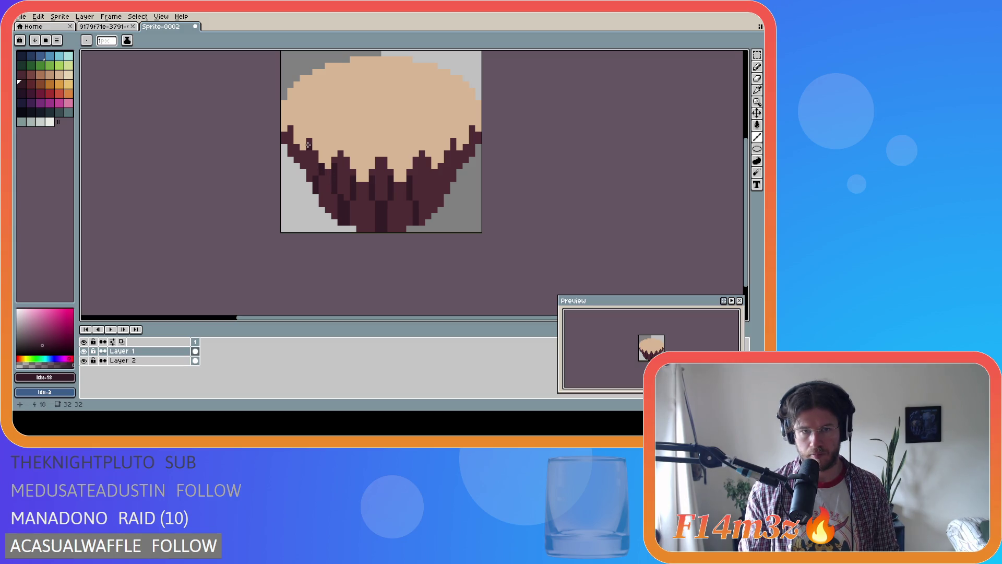
key("ctrl")
key("ctrl")
Step: Redraw left pleats at columns 6 and 8 plus a dark line along the cup's left edge
mouse_move(334, 191)
left_mouse_down()
mouse_move(330, 178)
mouse_move(339, 221)
left_mouse_up()
left_click_drag(322, 166, 327, 209)
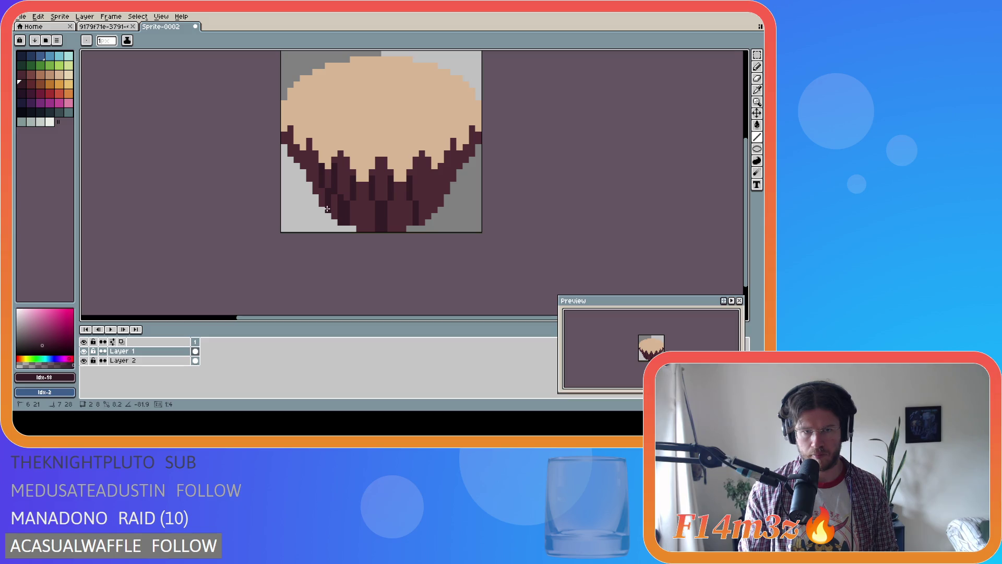
mouse_move(326, 209)
left_mouse_down()
mouse_move(340, 197)
mouse_move(334, 209)
left_mouse_up()
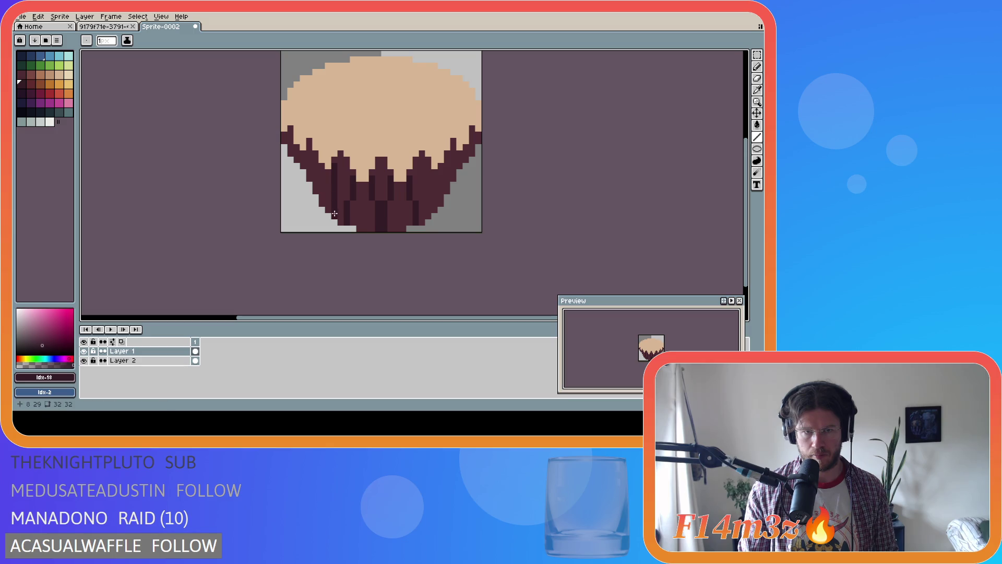
left_click_drag(322, 171, 320, 202)
key("ctrl+z")
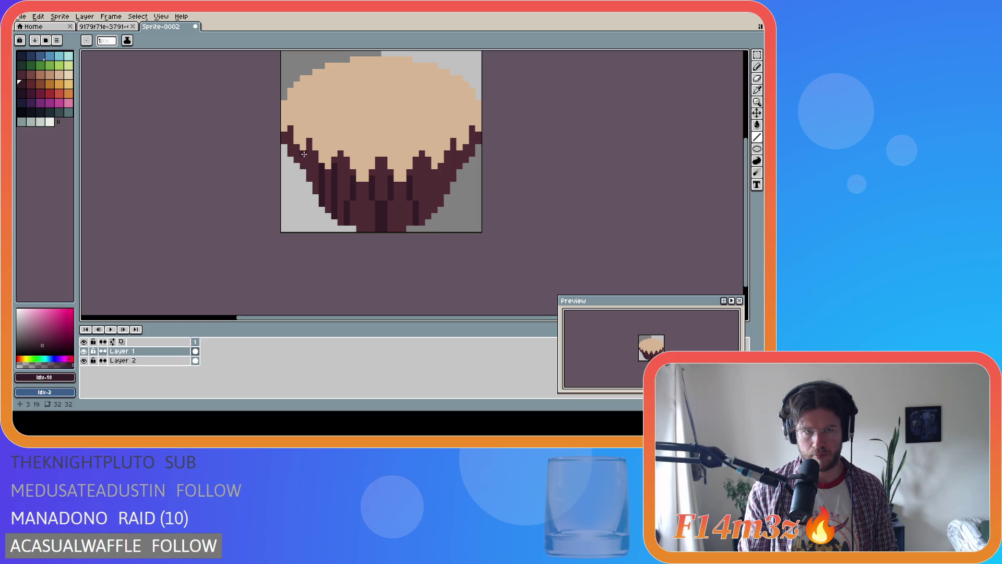
left_click_drag(309, 148, 320, 202)
left_click_drag(296, 148, 308, 202)
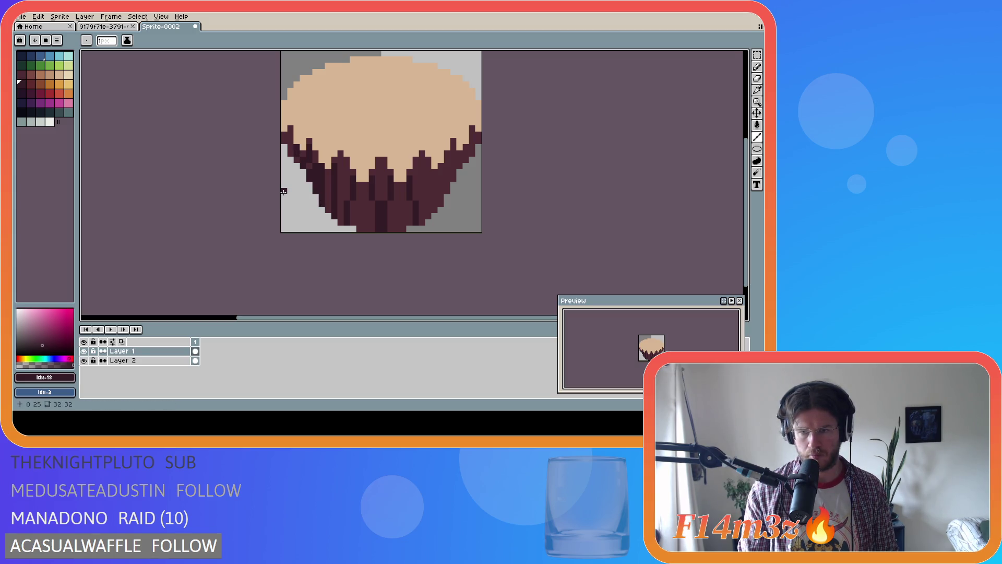
left_click_drag(283, 136, 322, 204)
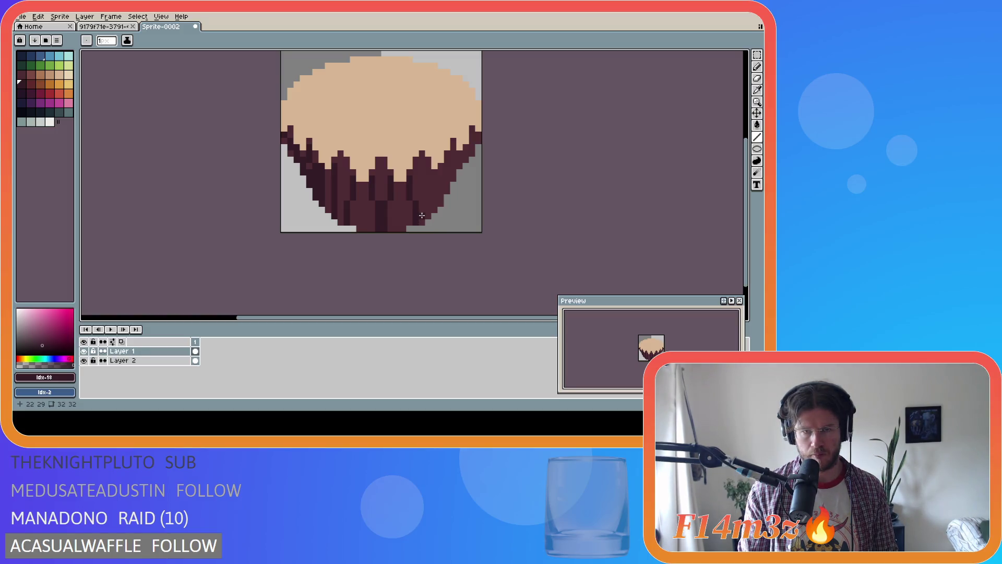
key("ctrl+a")
key("m")
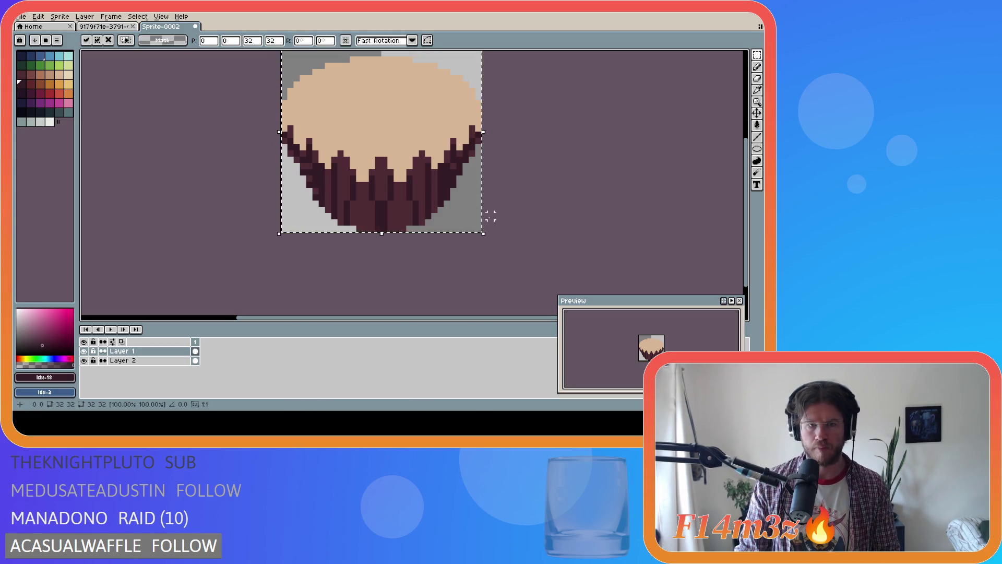
Step: Cancel the transform and toggle Layer 1's visibility to compare the layers
key("Return")
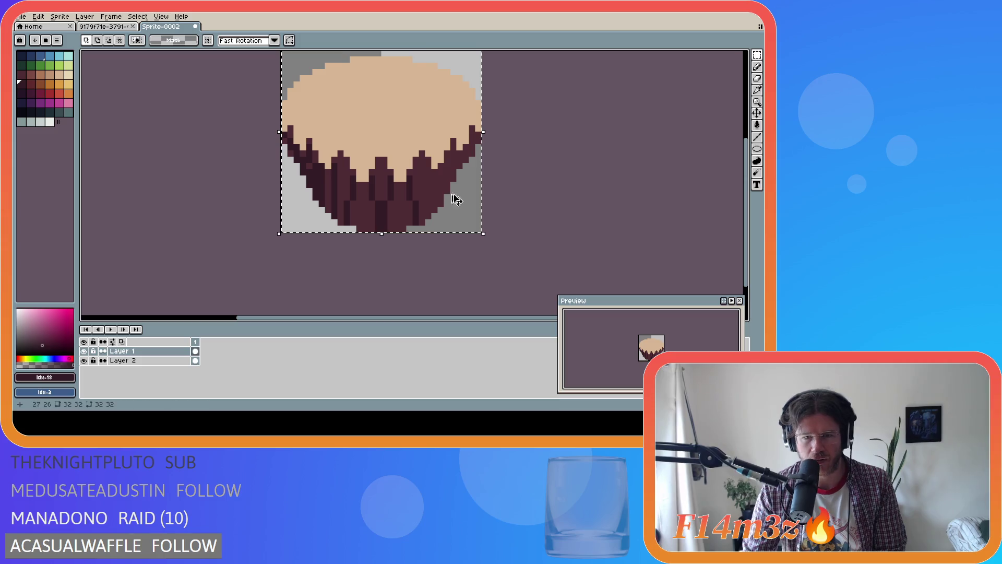
left_click(84, 351)
left_click(84, 351)
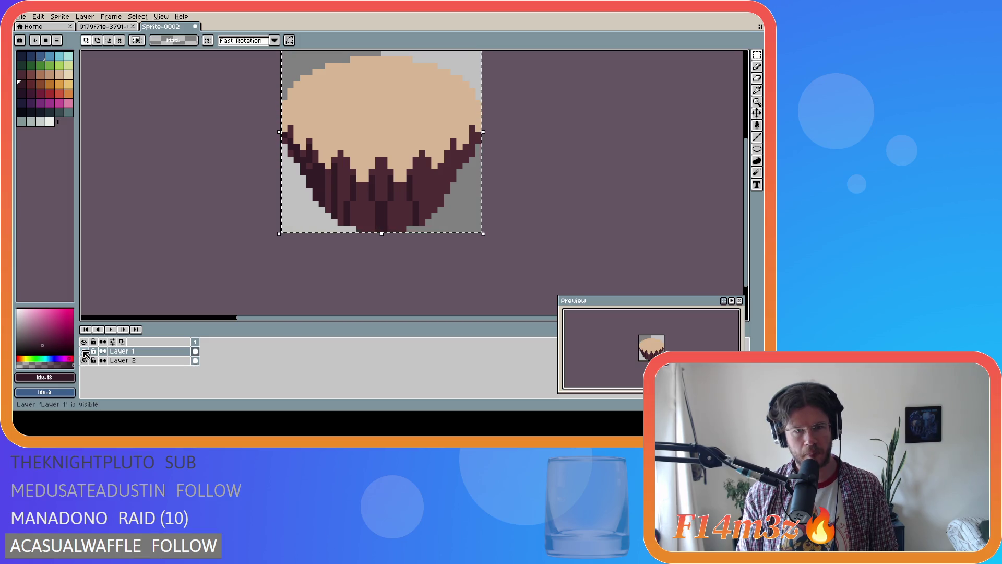
left_click(352, 228)
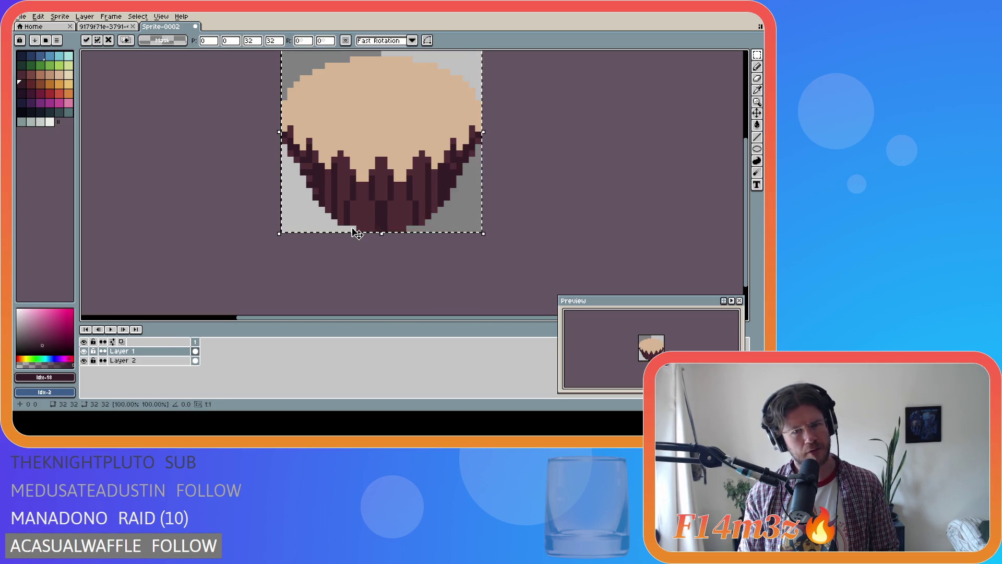
key("Return")
left_click(85, 351)
left_click(85, 351)
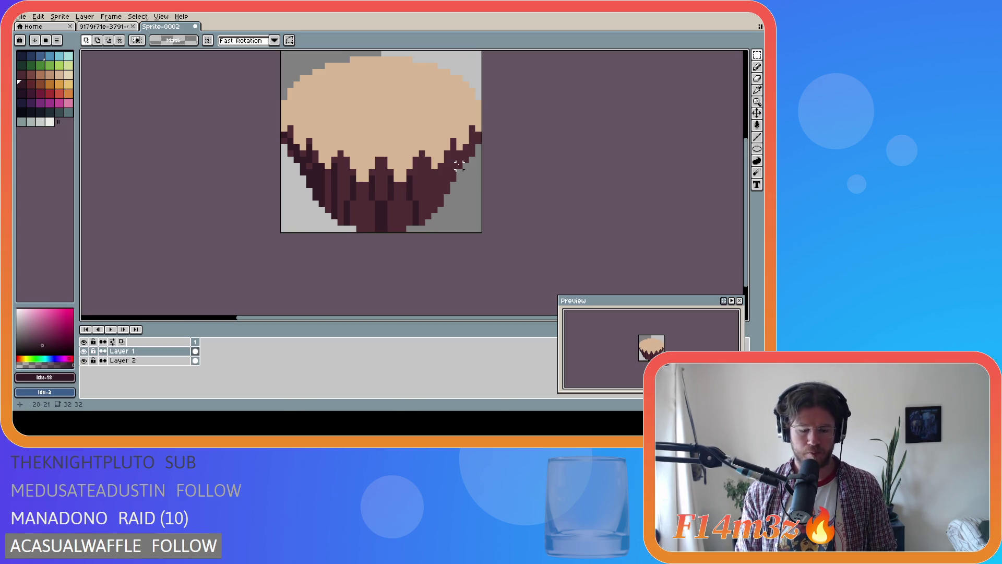
key("Return")
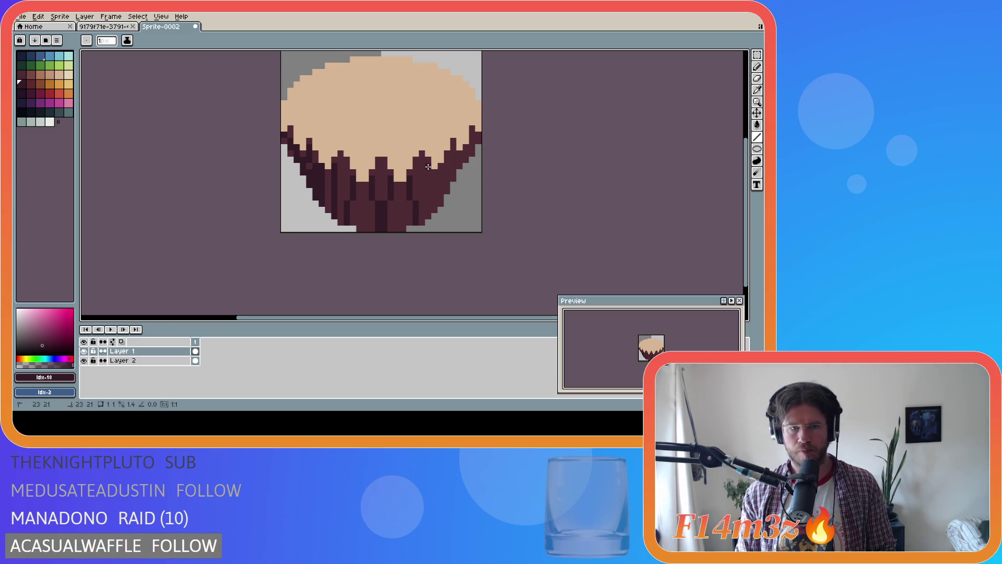
Step: Draw matching dark pleats down the wrapper's right side, ending its edge at pixel 25,27
left_click_drag(428, 167, 435, 205)
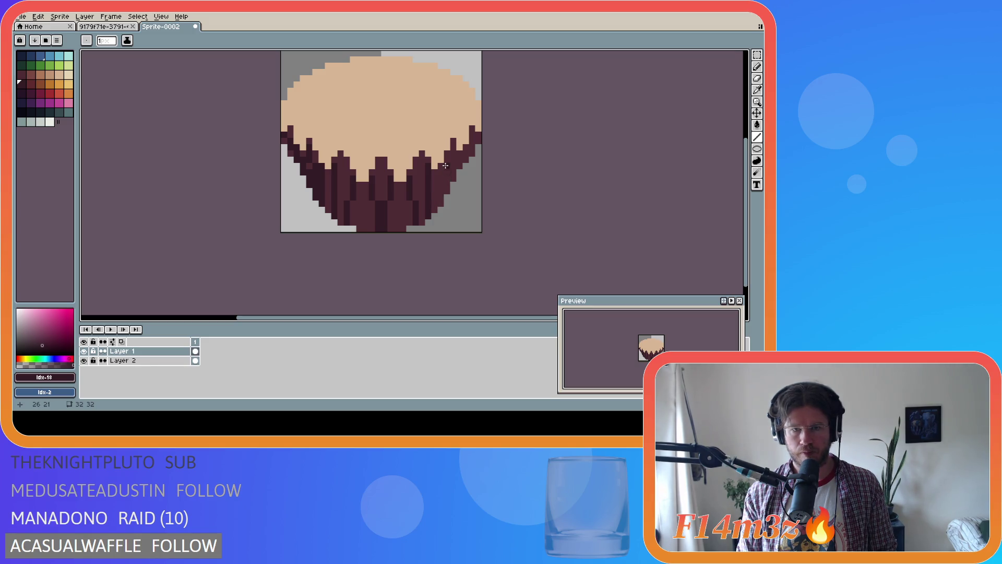
left_click_drag(442, 165, 443, 204)
left_click_drag(452, 146, 442, 205)
left_click_drag(465, 147, 441, 202)
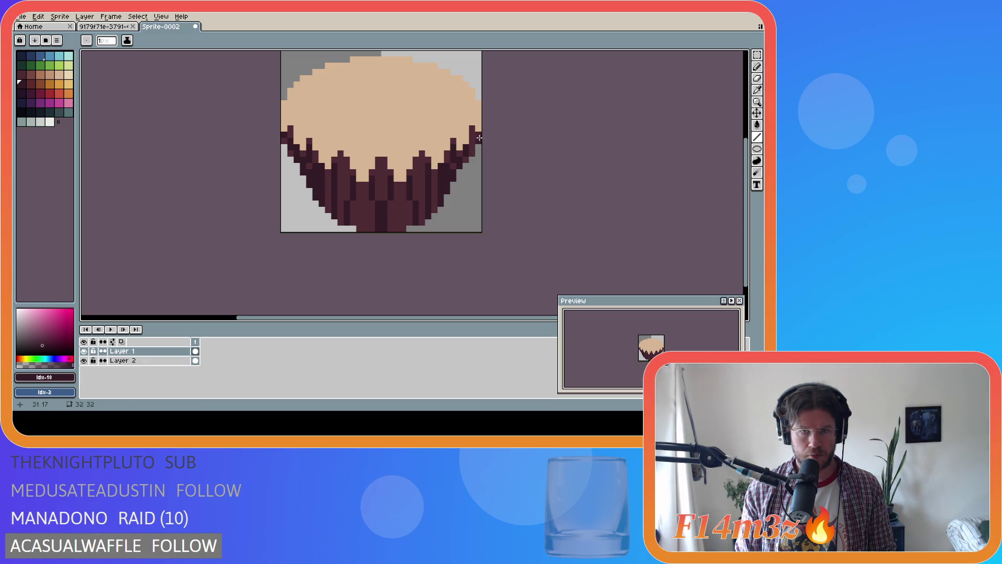
left_click_drag(479, 137, 443, 200)
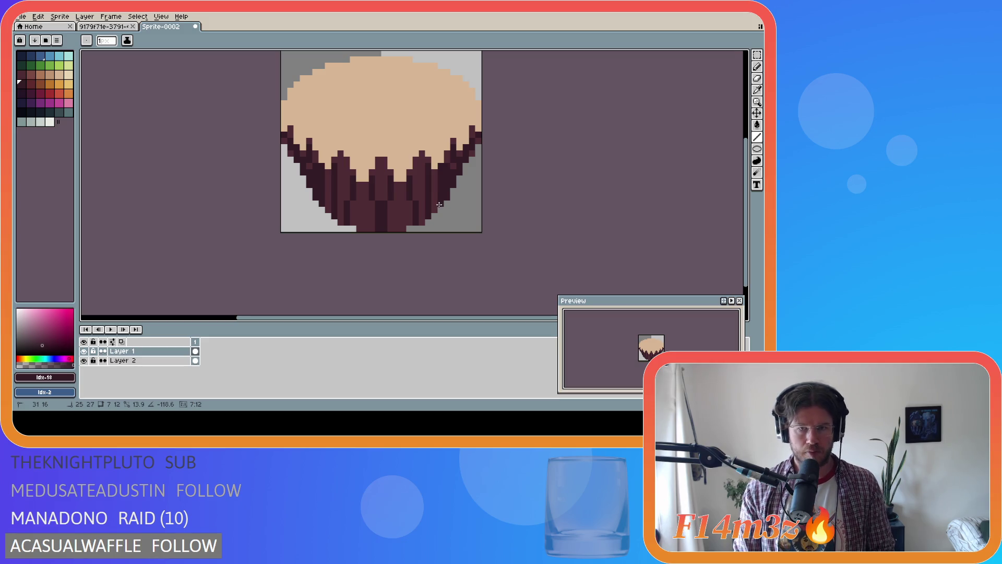
left_click_drag(439, 205, 441, 204)
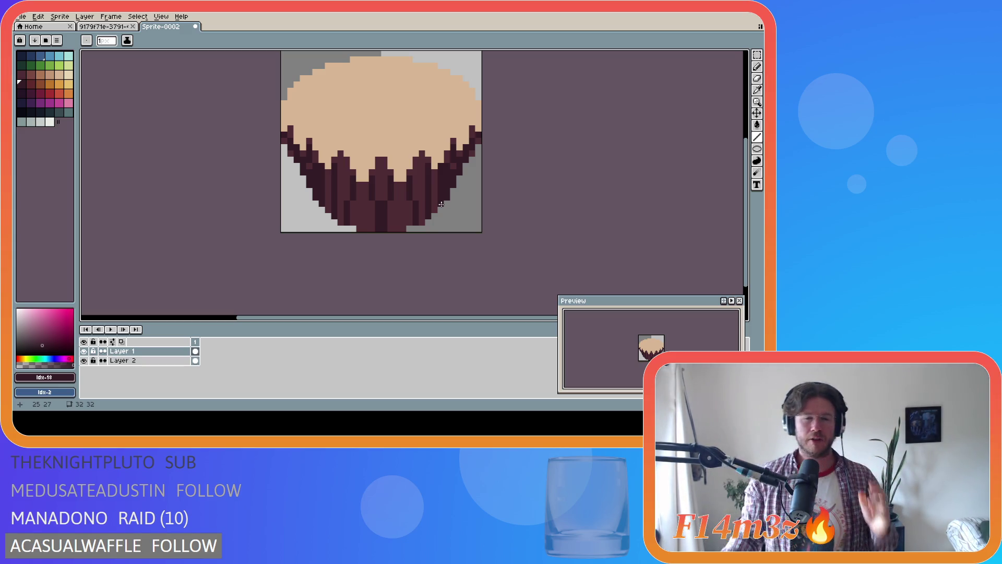
key("v")
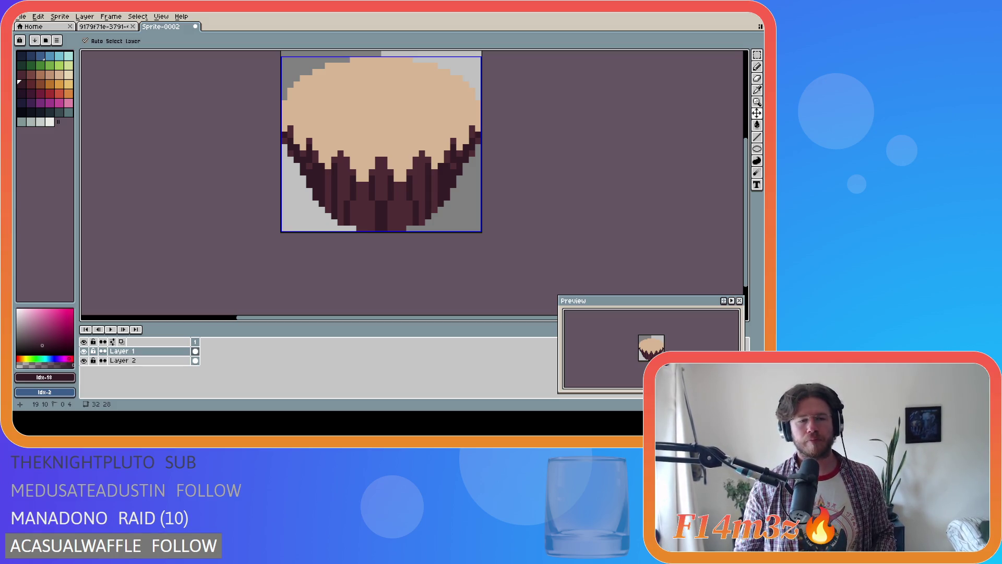
key("b")
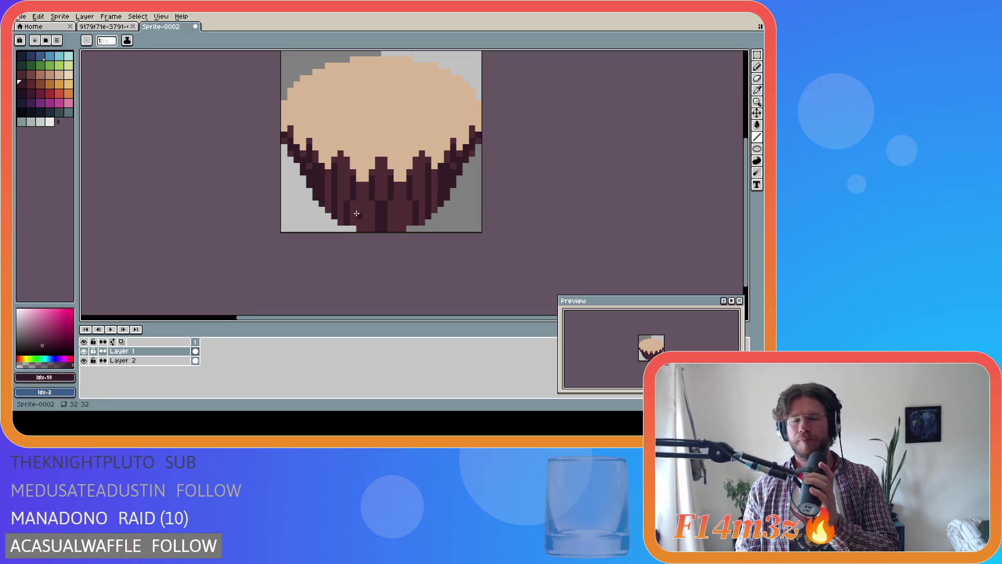
key("v")
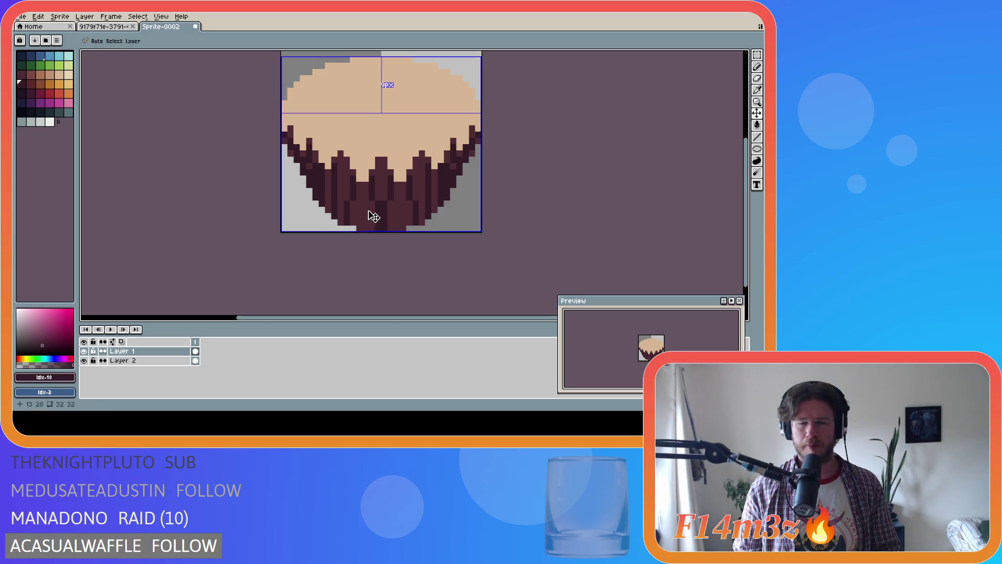
key("b")
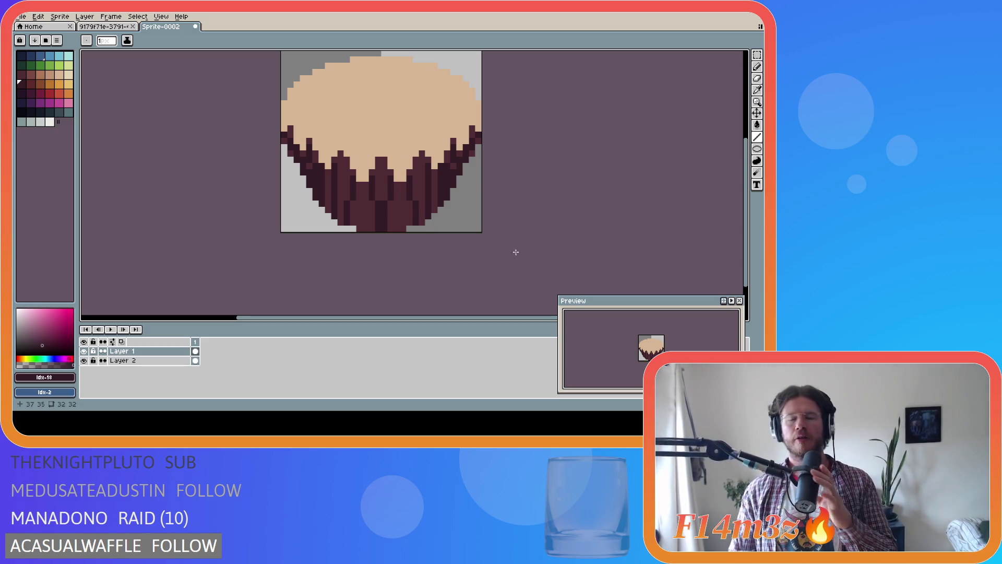
key("v")
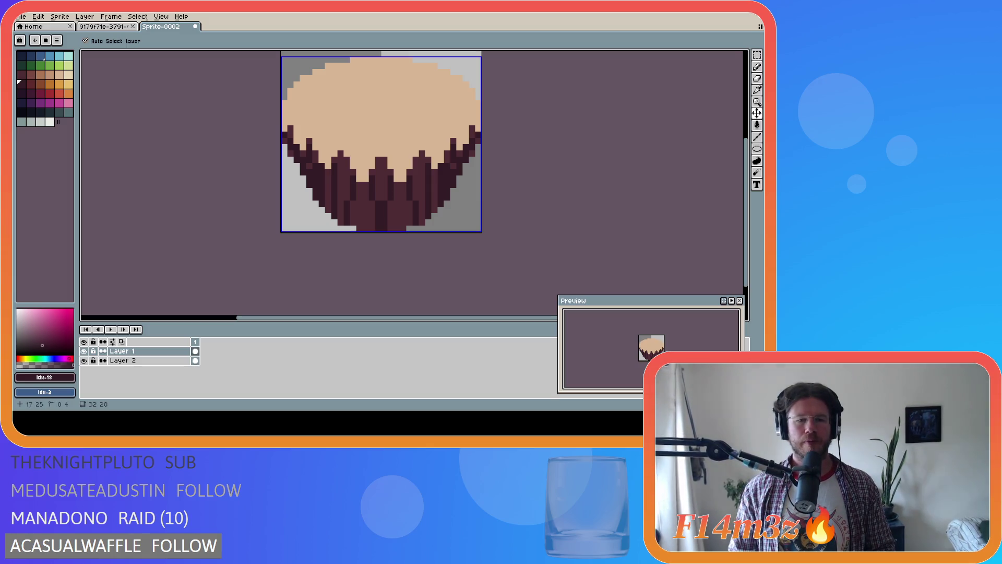
key("b")
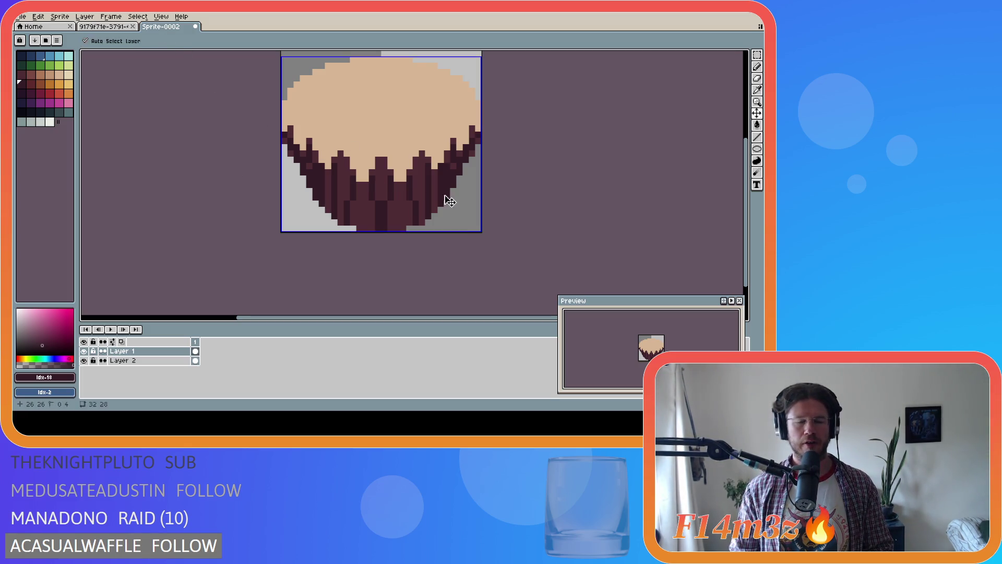
key("v")
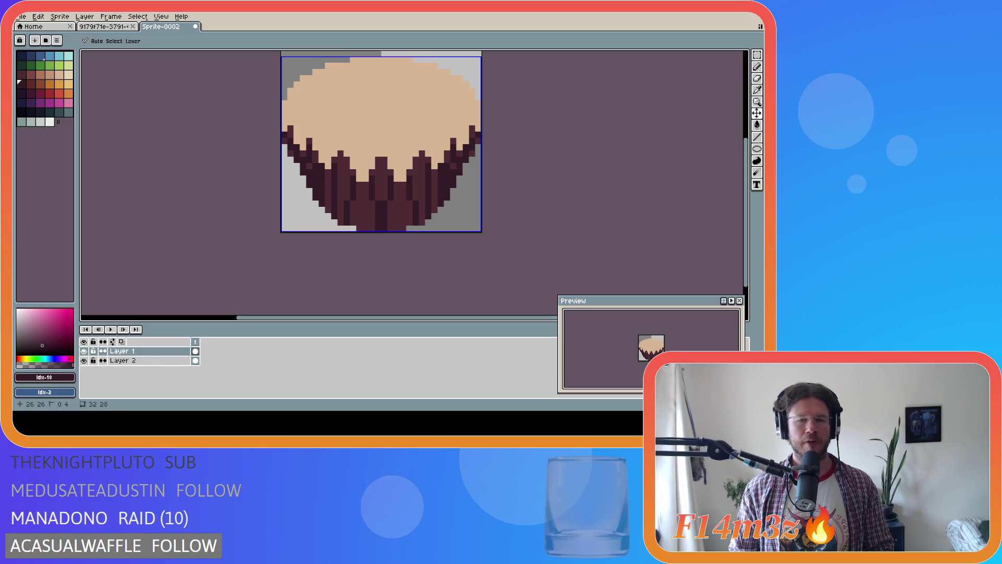
key("b")
scroll(451, 192, "up", 1)
scroll(453, 195, "down", 1)
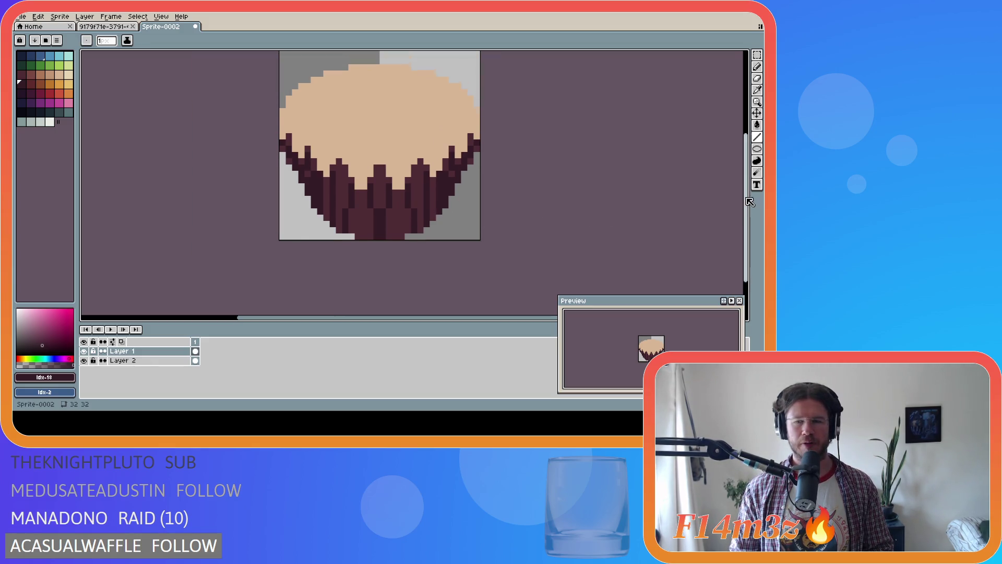
Step: Zoom in on the canvas and undo the pleat line strokes on the wrapper
left_click_drag(749, 203, 749, 176)
left_click_drag(430, 318, 413, 323)
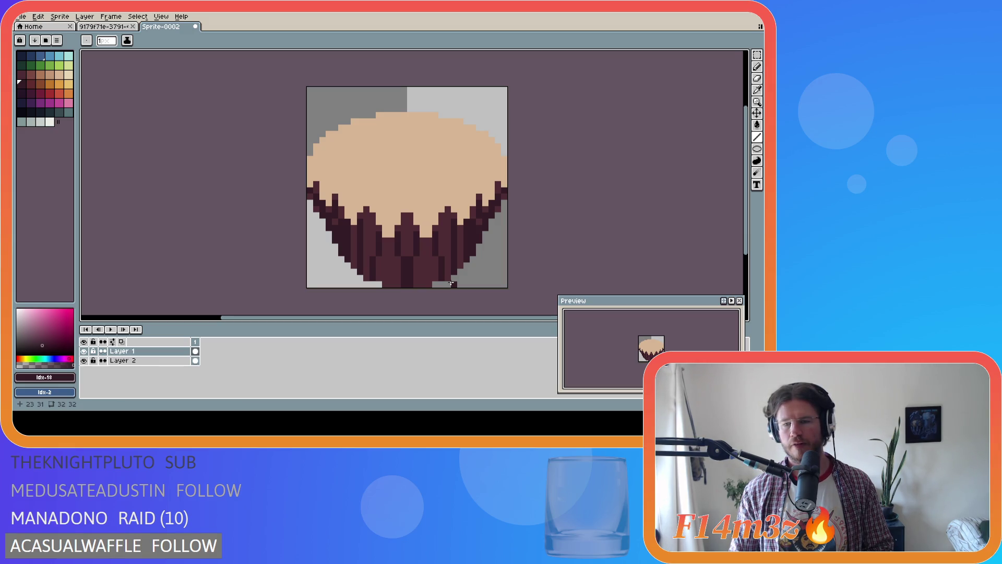
scroll(452, 283, "down", 8)
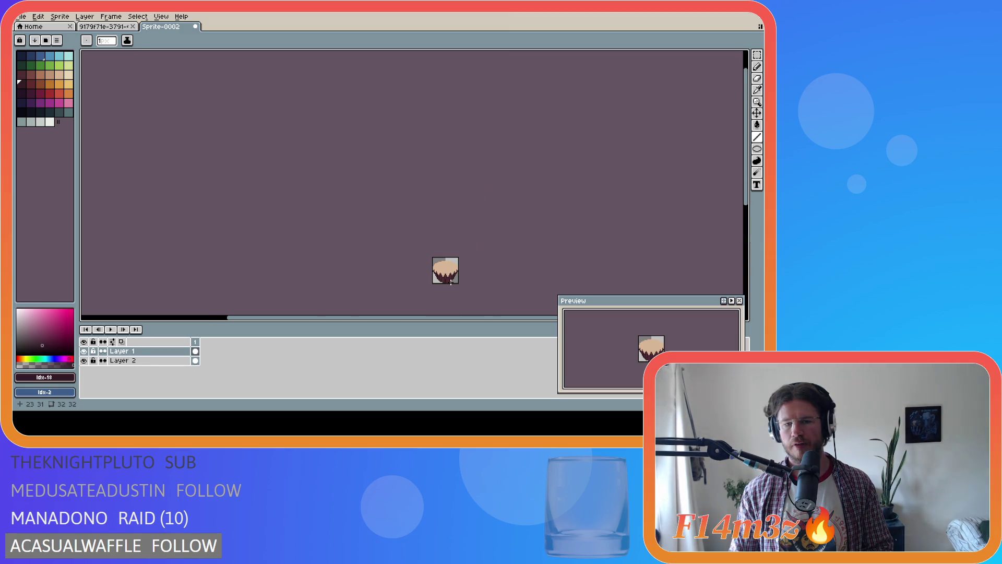
left_click_drag(493, 319, 537, 319)
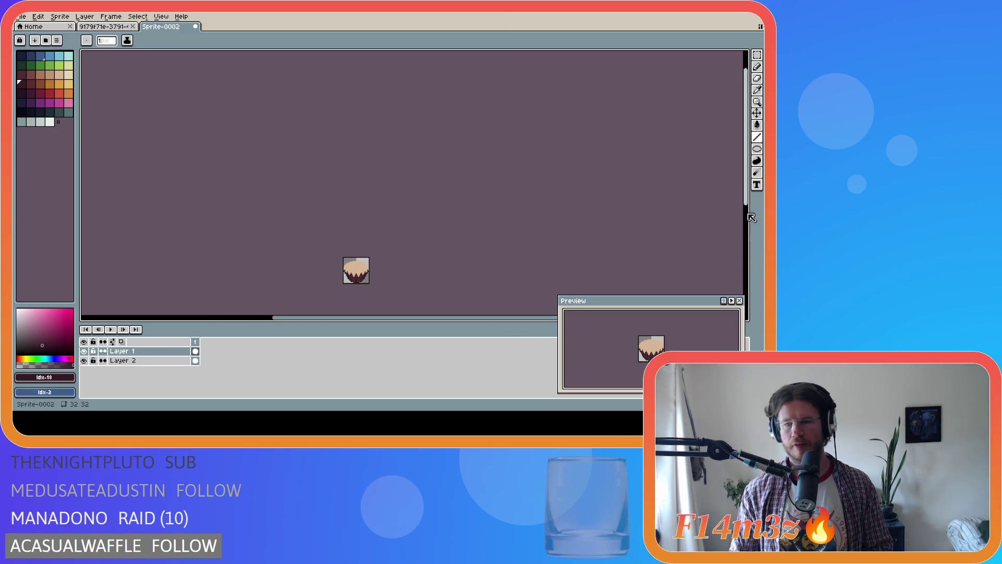
left_click_drag(746, 200, 746, 219)
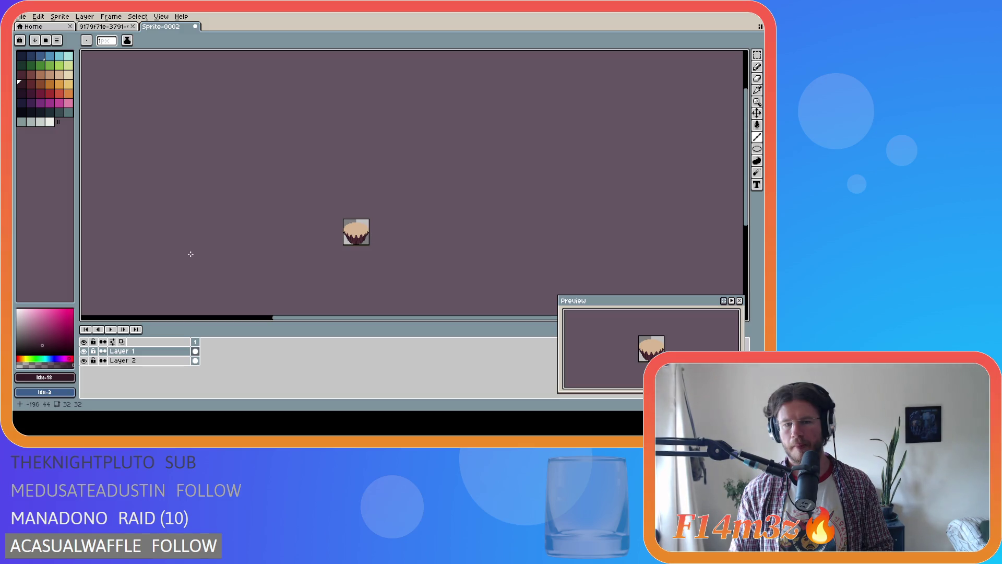
scroll(245, 238, "up", 4)
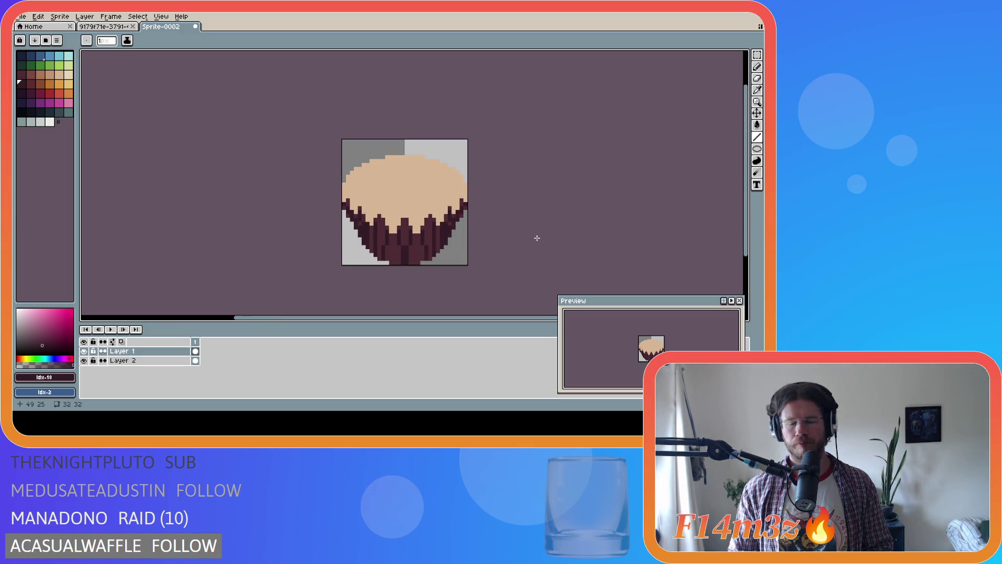
key("ctrl+z")
key("ctrl+z")
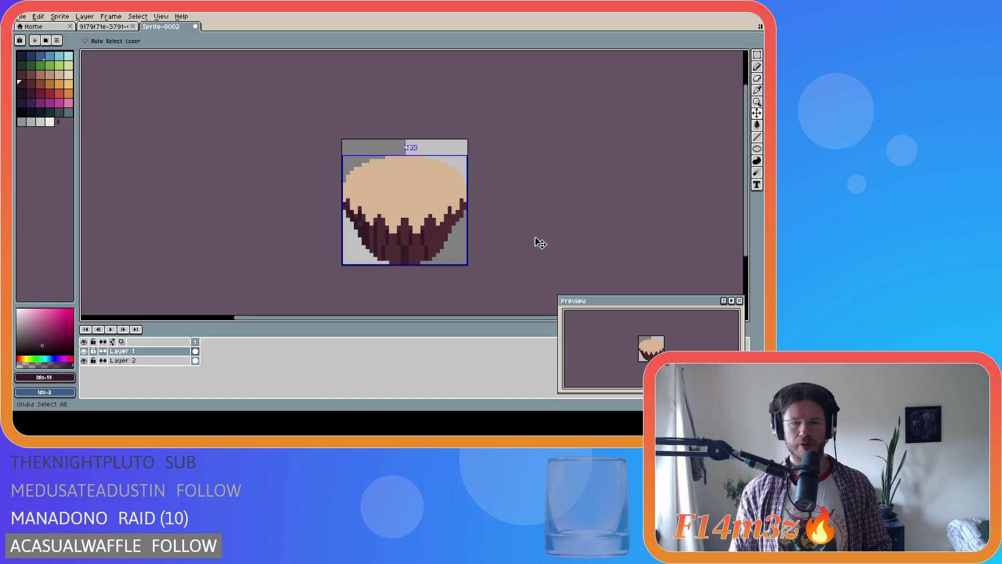
key("ctrl+z")
key("ctrl+z")
key("ctrl+z")
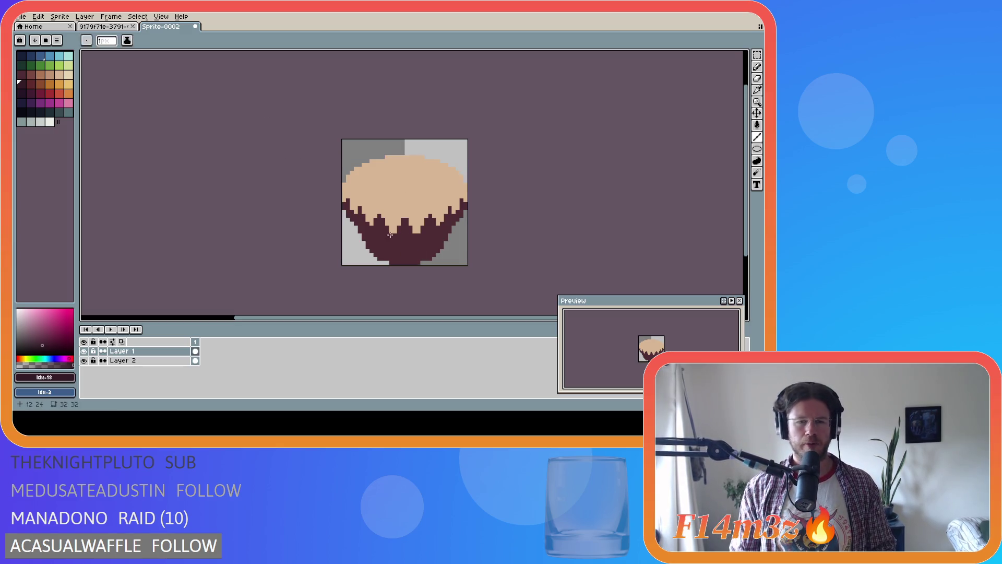
Step: Toggle both layers' visibility to compare, leaving the wrapper layer (Layer 2) hidden
key("ctrl")
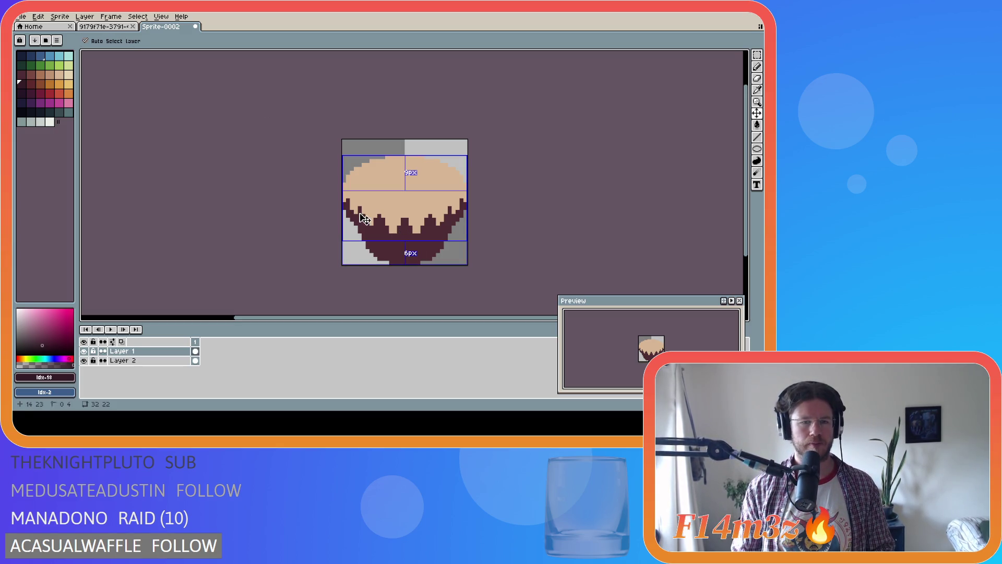
left_click(88, 353)
left_click(88, 352)
left_click(88, 353)
left_click(88, 352)
left_click(88, 353)
left_click(88, 353)
left_click(84, 361)
left_click(84, 361)
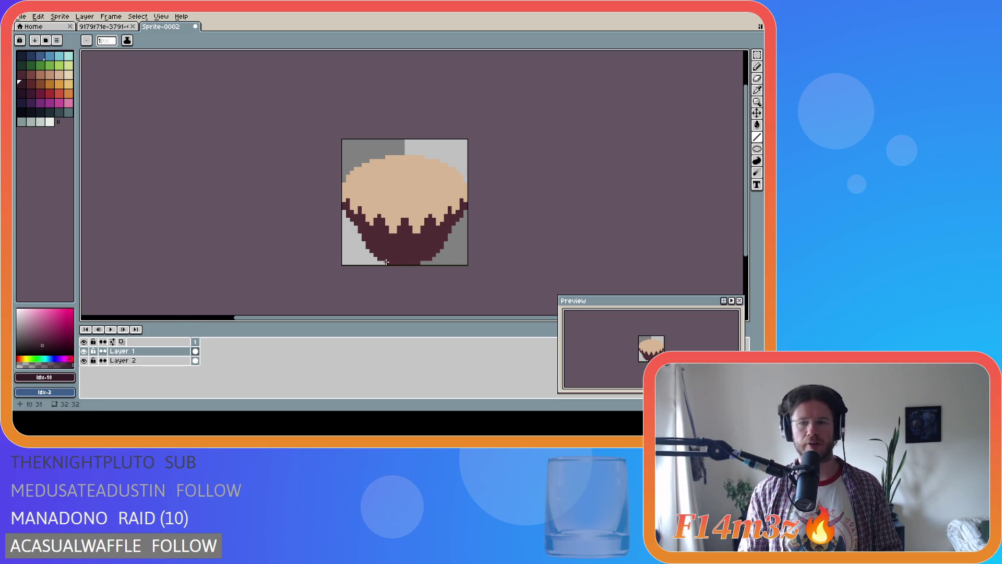
left_click(84, 361)
left_click(83, 360)
left_click(84, 360)
left_click(84, 360)
left_click(83, 360)
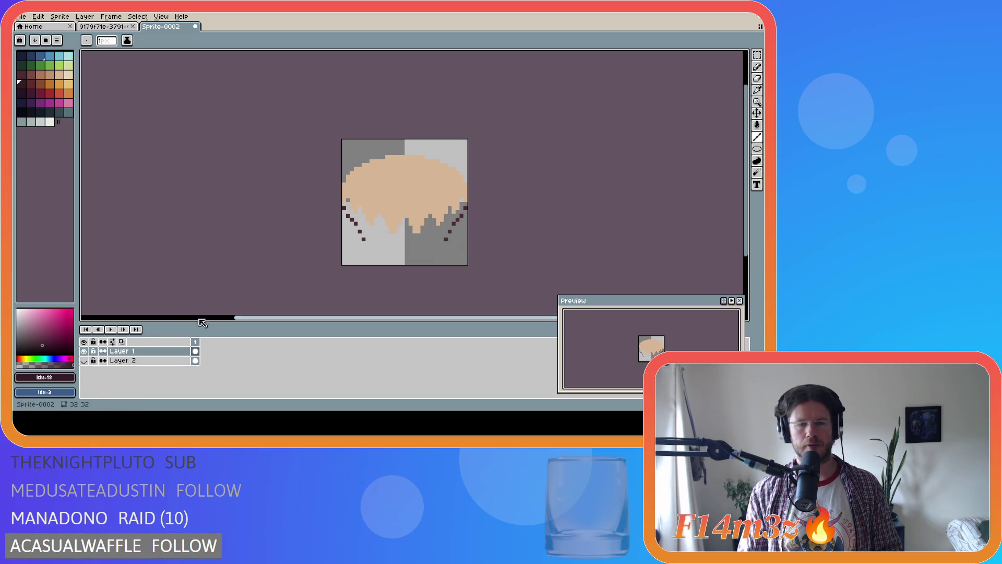
Step: Erase the stray dark pixels along the frosting's edge with the pencil
key("b")
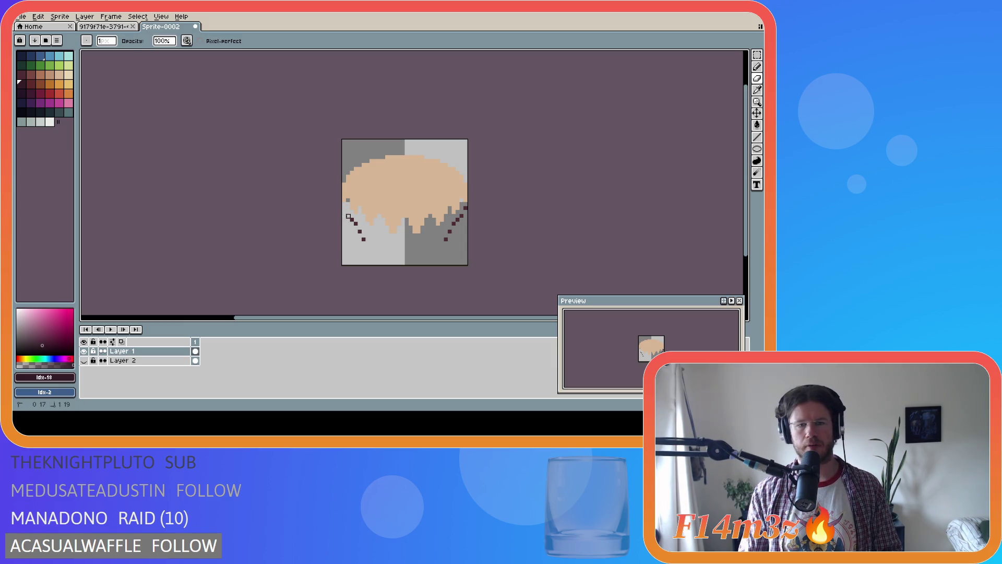
key("ctrl+z")
left_click_drag(447, 236, 458, 216)
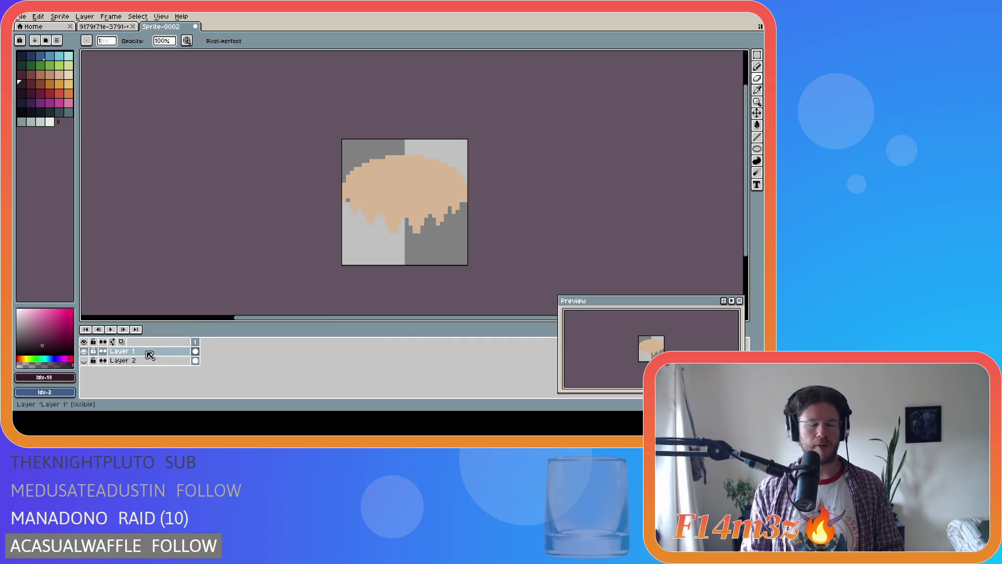
Step: Add a new Layer 3 above Layer 2, check Layer 1's visibility, then undo the addition
left_click(125, 361)
key("ctrl+shift+n")
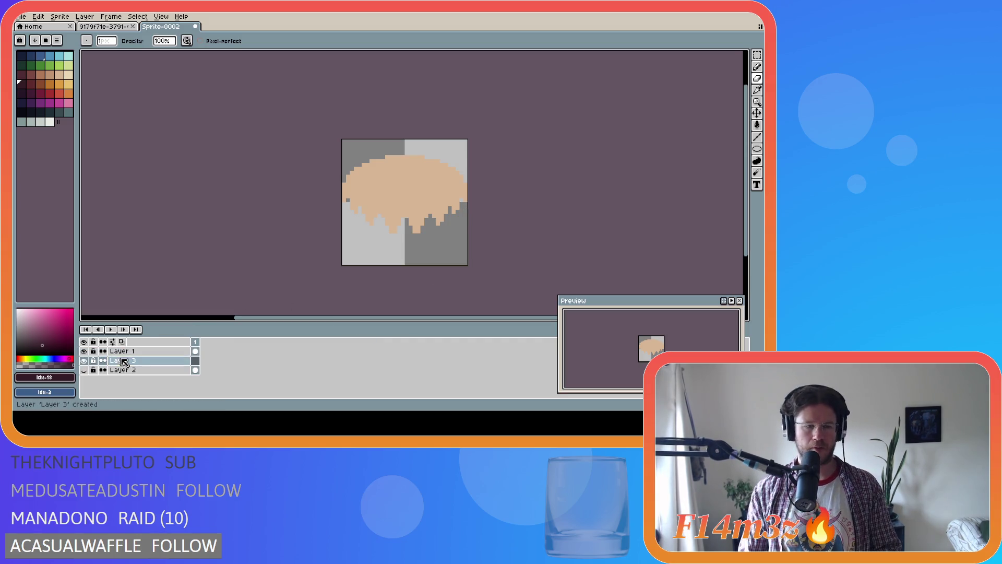
left_click(83, 350)
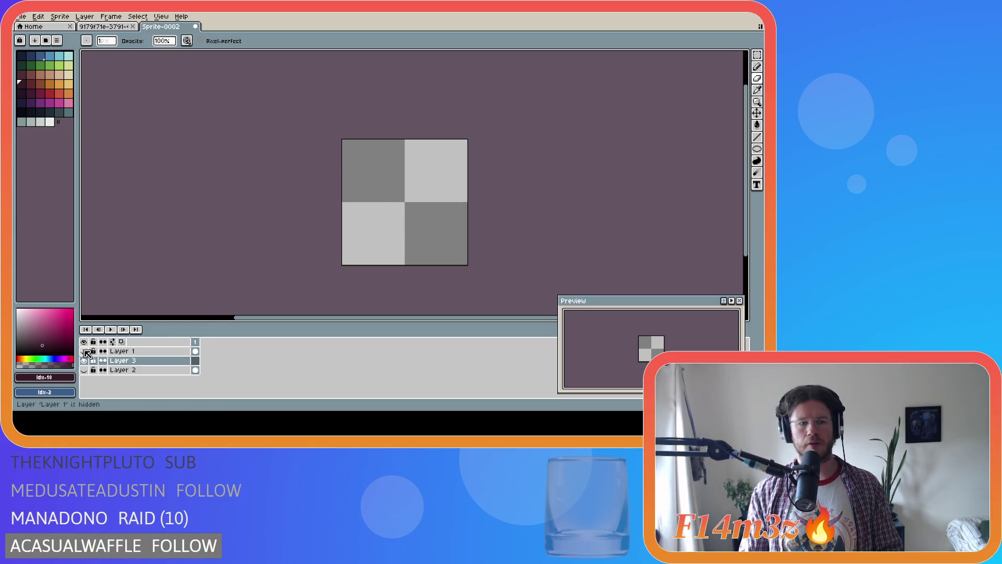
left_click(84, 351)
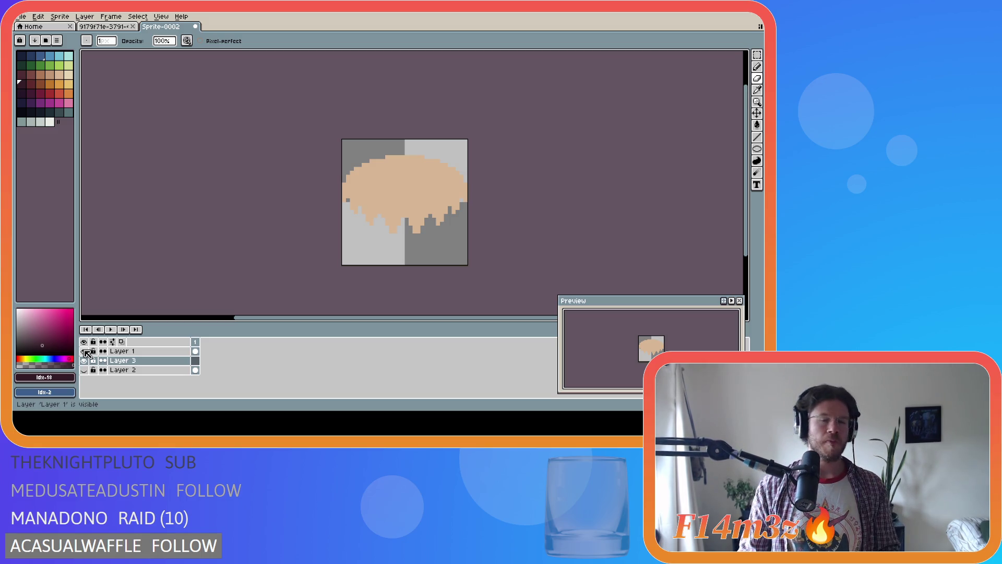
left_click(84, 351)
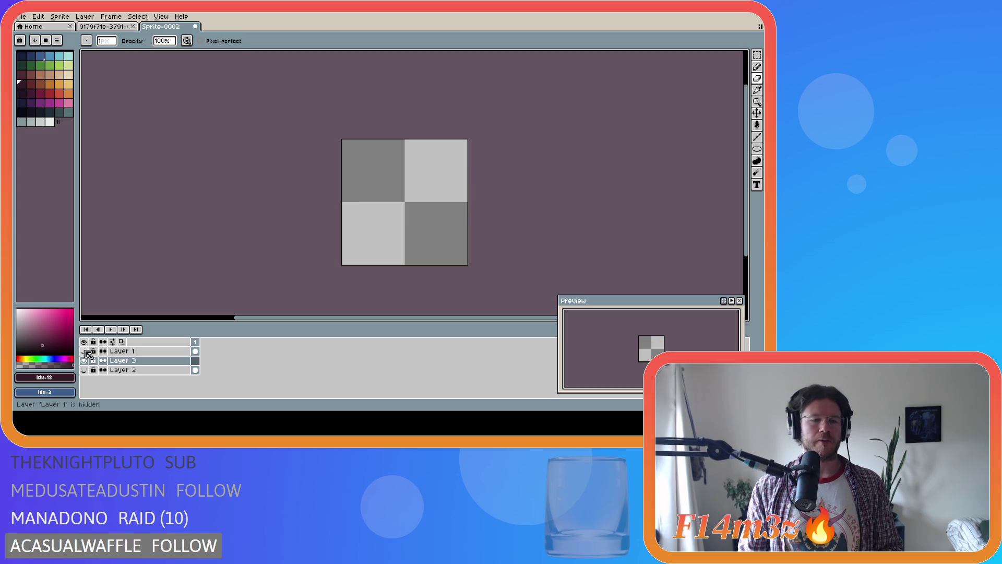
left_click(84, 351)
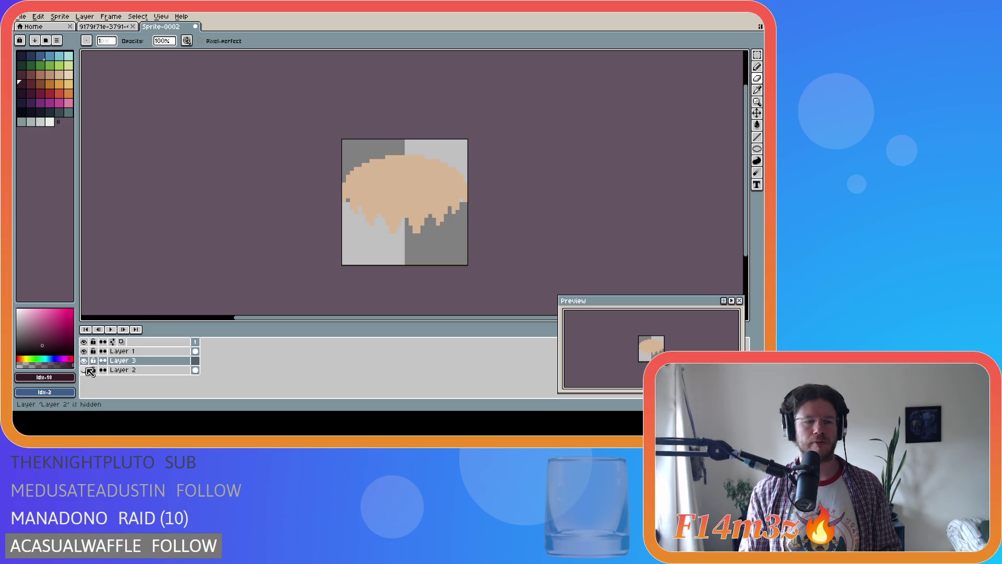
key("ctrl+z")
key("ctrl+z")
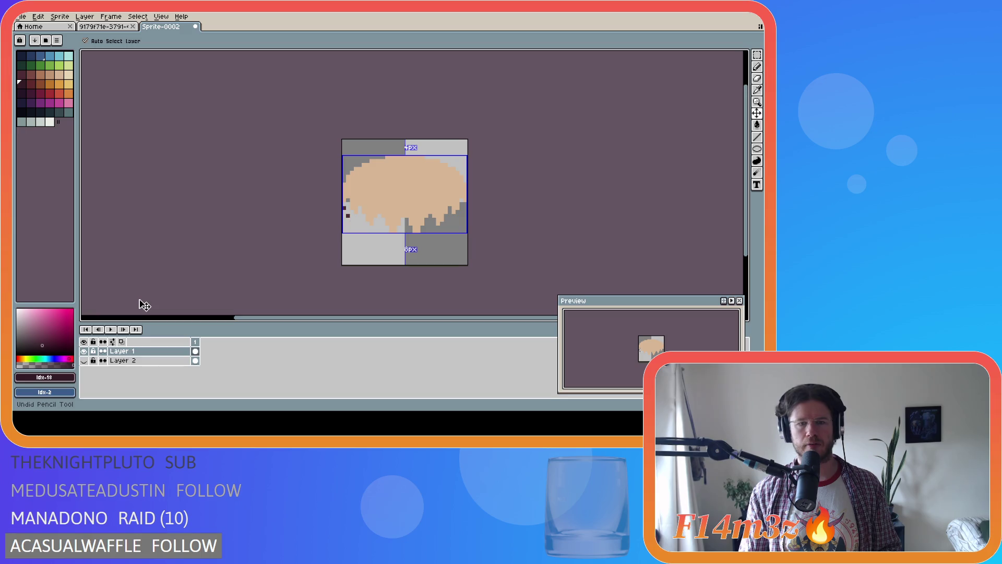
Step: Make Layer 2 visible and undo past the cup drawing, then redo up to the solid maroon body
key("ctrl+z")
key("ctrl+z")
key("ctrl+z")
key("ctrl+z")
key("ctrl+z")
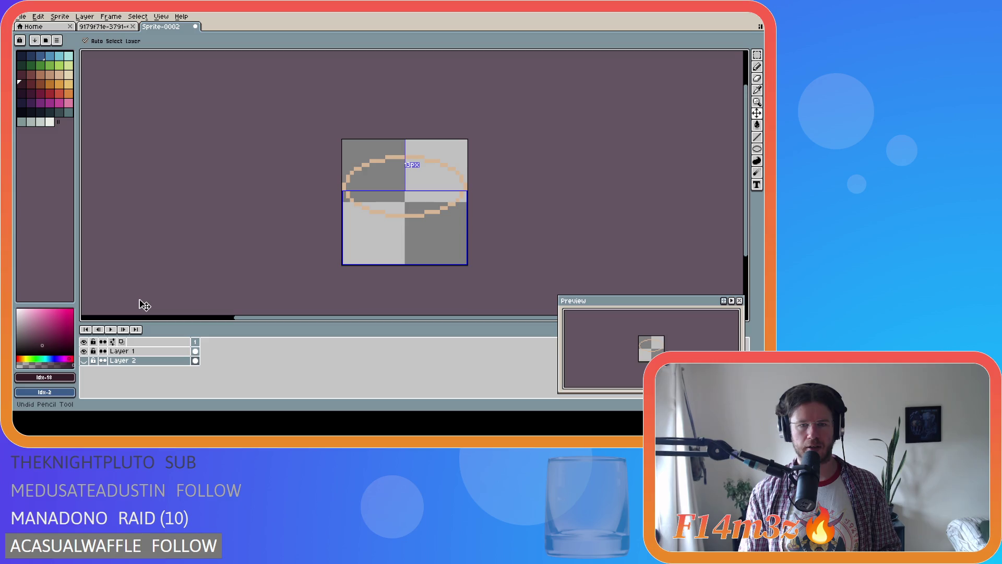
key("ctrl+z")
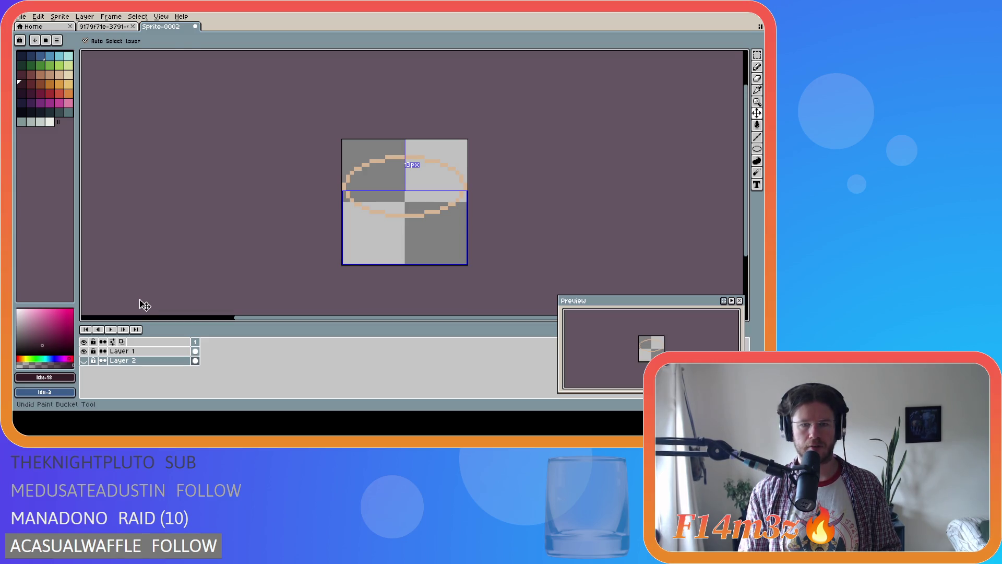
left_click(83, 360)
key("ctrl+z")
key("ctrl+z")
key("ctrl+z")
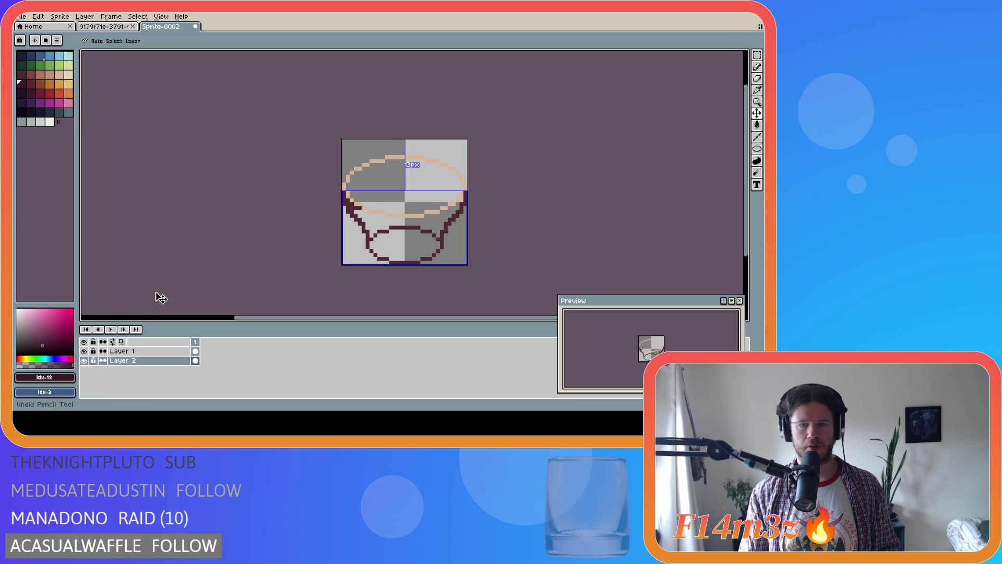
key("ctrl+z")
key("ctrl+z")
key("ctrl+z")
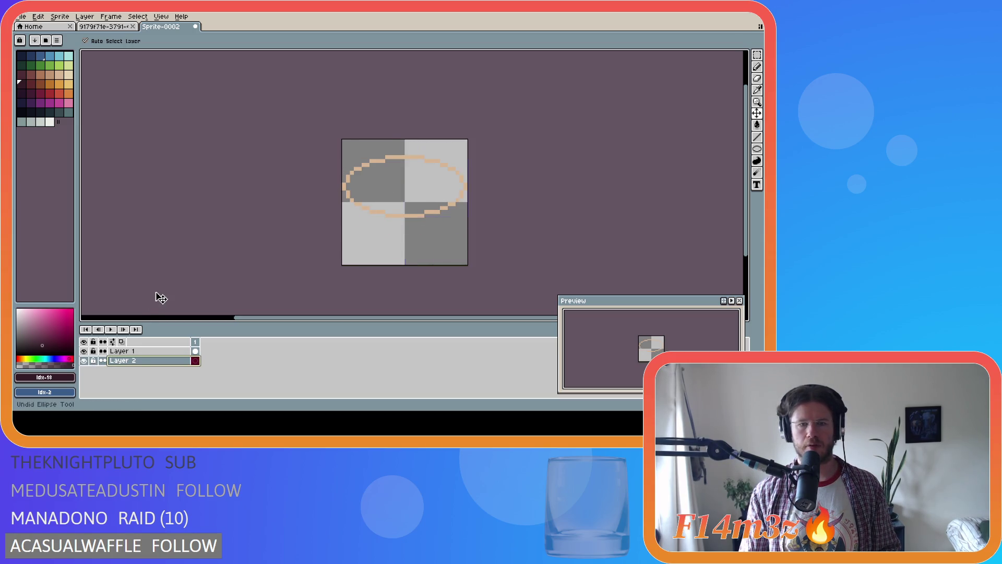
key("ctrl+z")
key("ctrl+y")
key("ctrl+y")
key("ctrl+y")
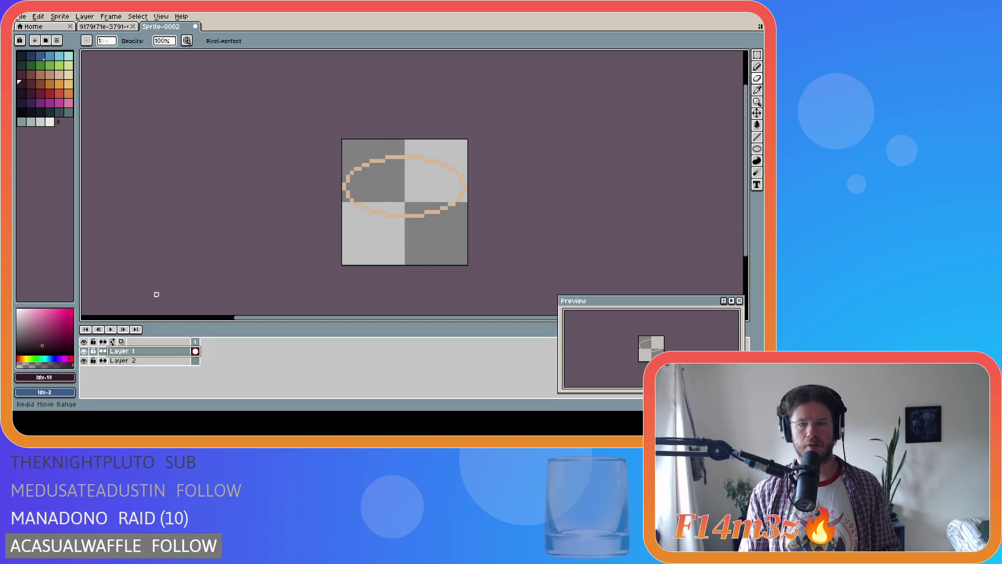
key("ctrl+y")
key("ctrl+y")
key("ctrl+y")
key("ctrl+y")
key("ctrl+y")
key("ctrl+y")
key("ctrl+y")
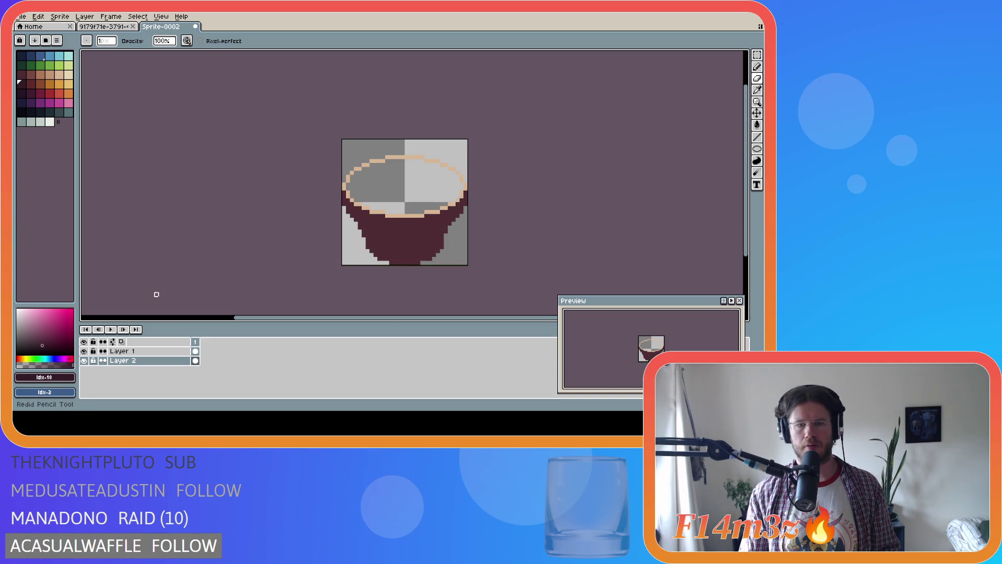
key("ctrl+y")
key("ctrl+y")
key("ctrl+y")
Step: Undo the beige rim fill, the maroon body fill and the cup's left outline stroke
key("ctrl+z")
key("ctrl+z")
key("ctrl+z")
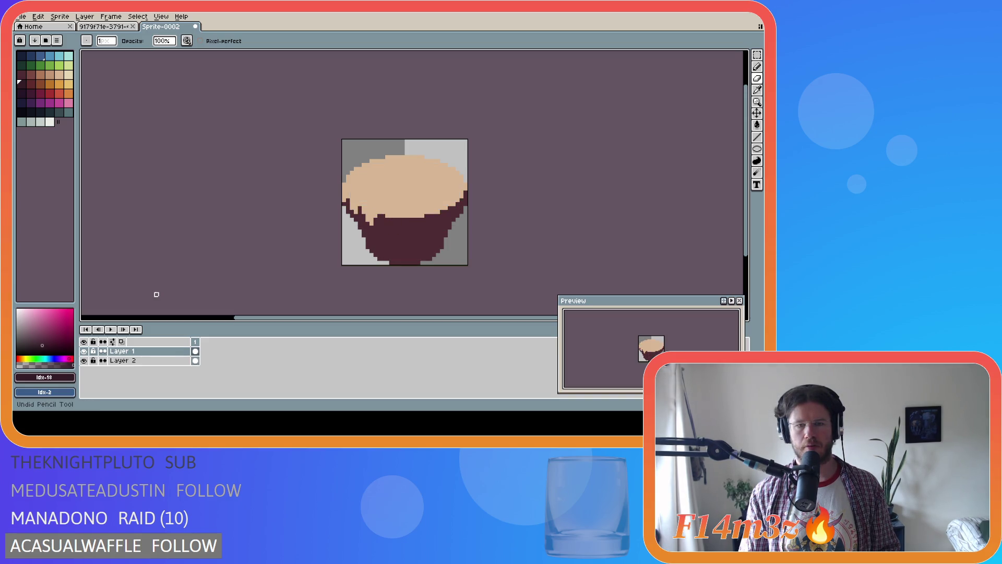
key("ctrl+z")
key("ctrl+z")
key("ctrl+z")
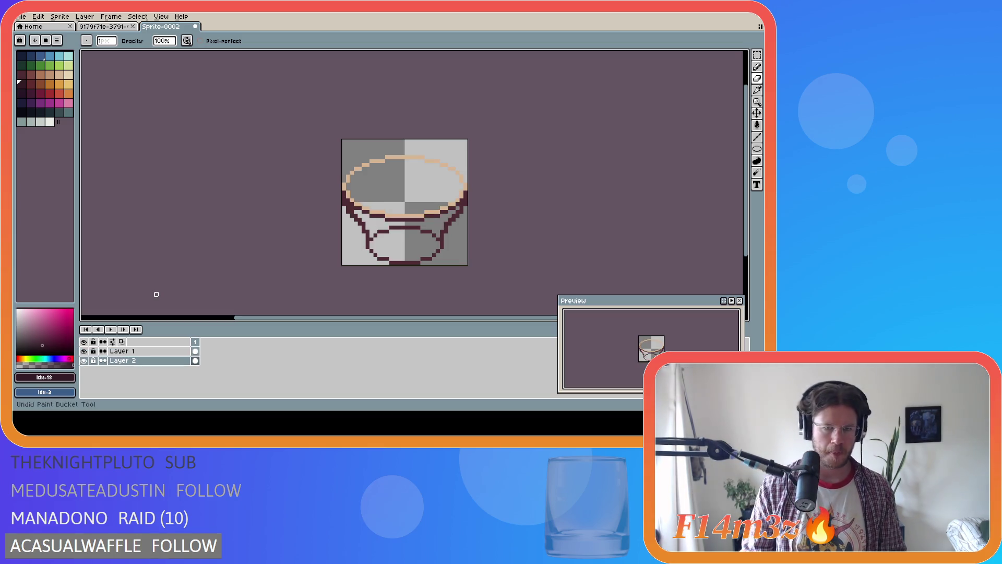
key("ctrl+z")
key("ctrl+z")
key("ctrl+z")
key("ctrl+z")
key("ctrl+z")
key("ctrl+z")
key("ctrl+z")
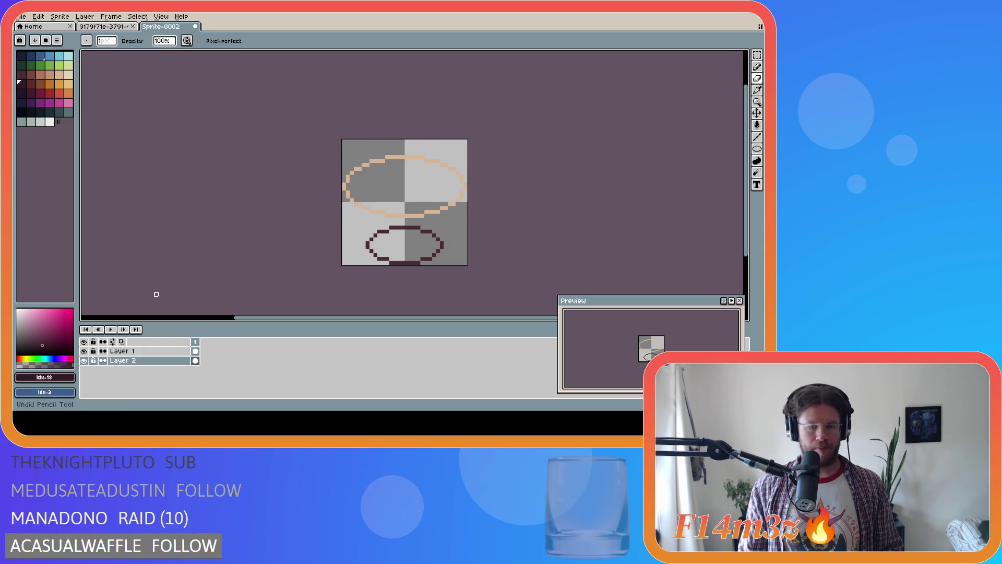
key("ctrl+z")
key("ctrl+z")
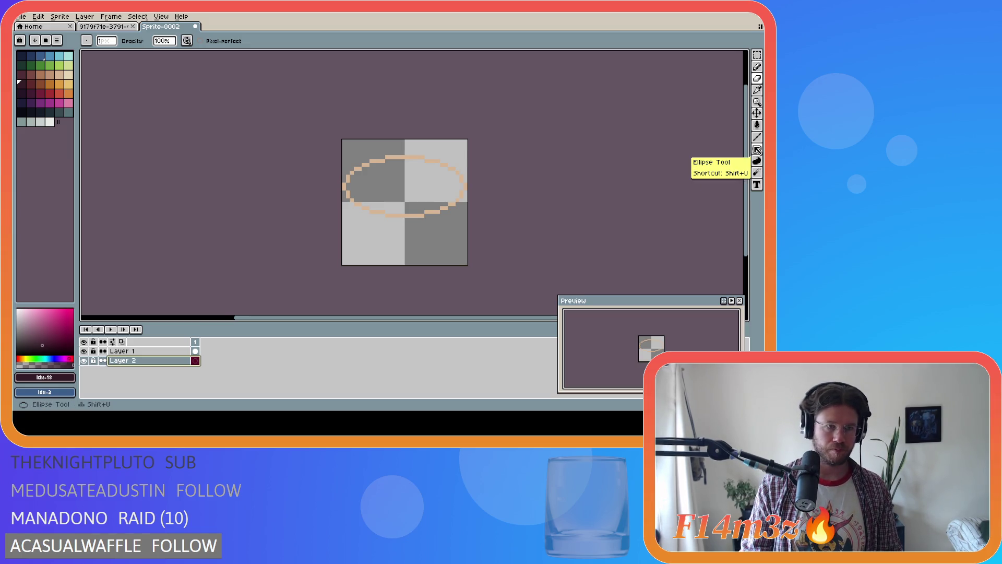
Step: Draw a dark maroon ellipse about 24x12 as the wrapper base
left_click(757, 150)
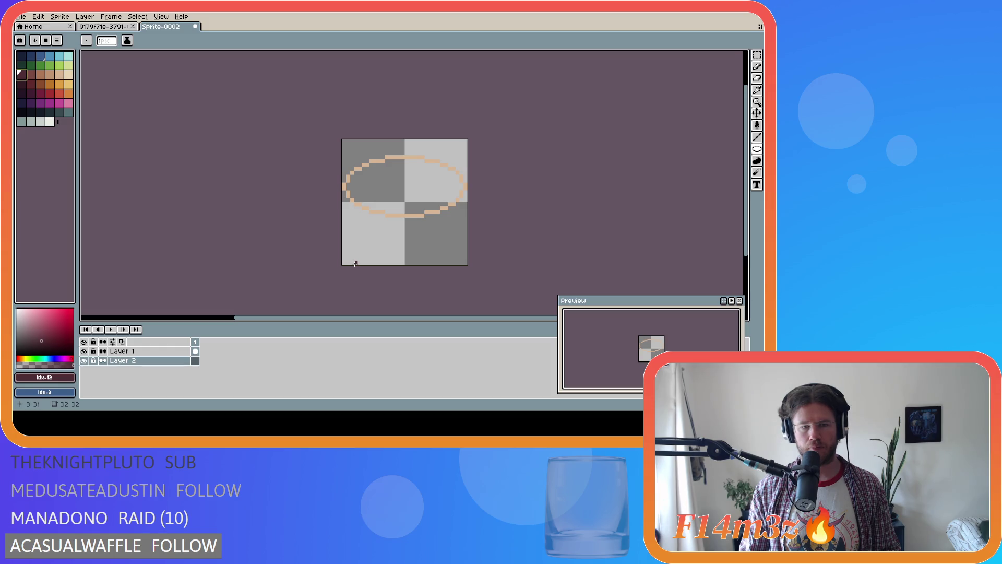
mouse_move(358, 262)
left_mouse_down()
mouse_move(465, 236)
mouse_move(450, 235)
left_mouse_up()
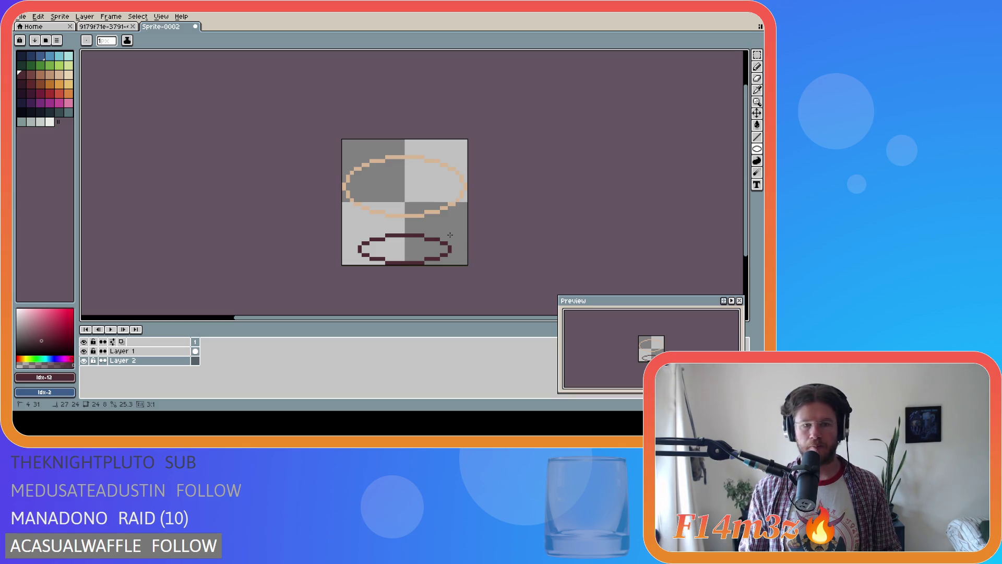
left_click_drag(449, 233, 449, 218)
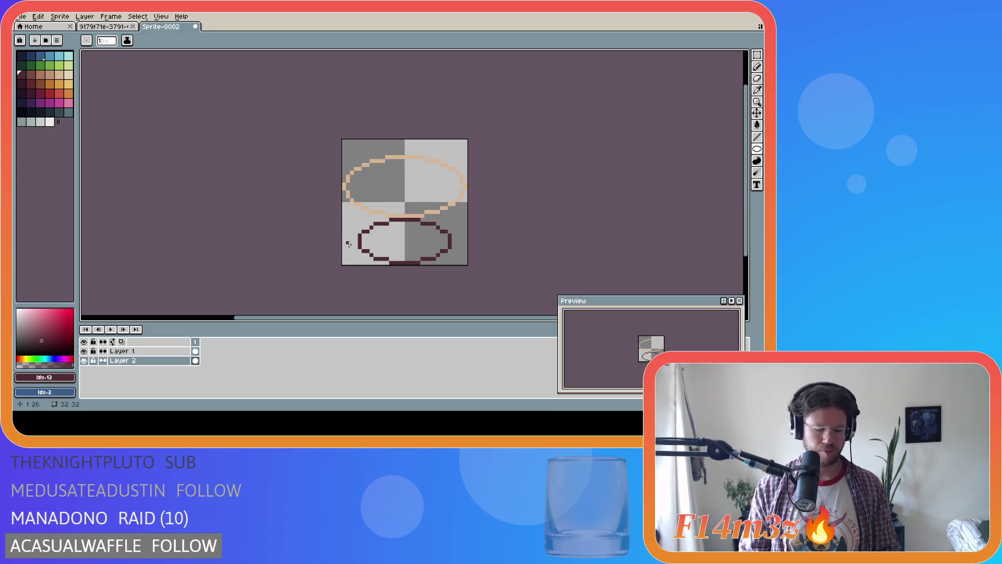
Step: Pencil the wrapper's slanted left side from the base up to the frosting oval
key("b")
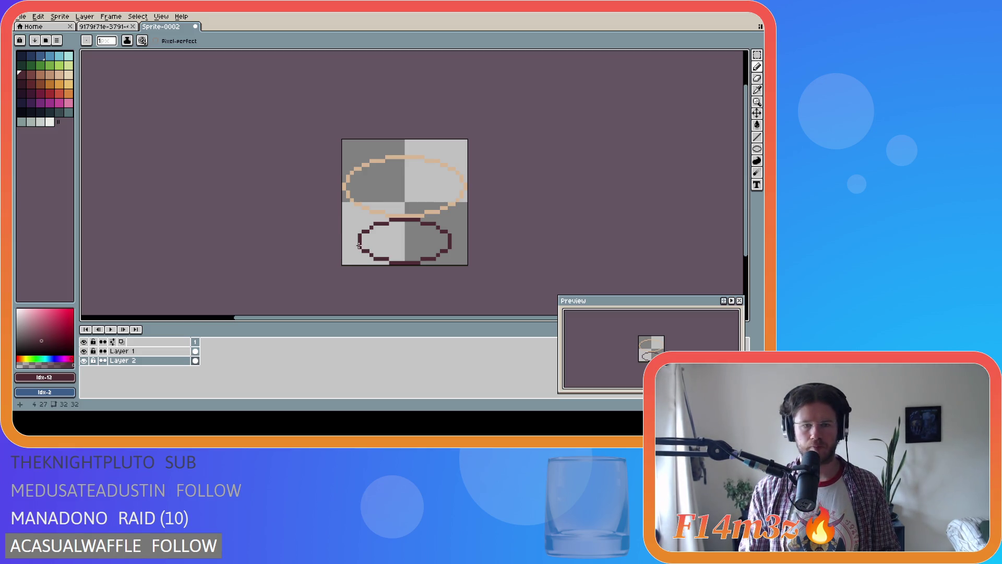
key("ctrl+z")
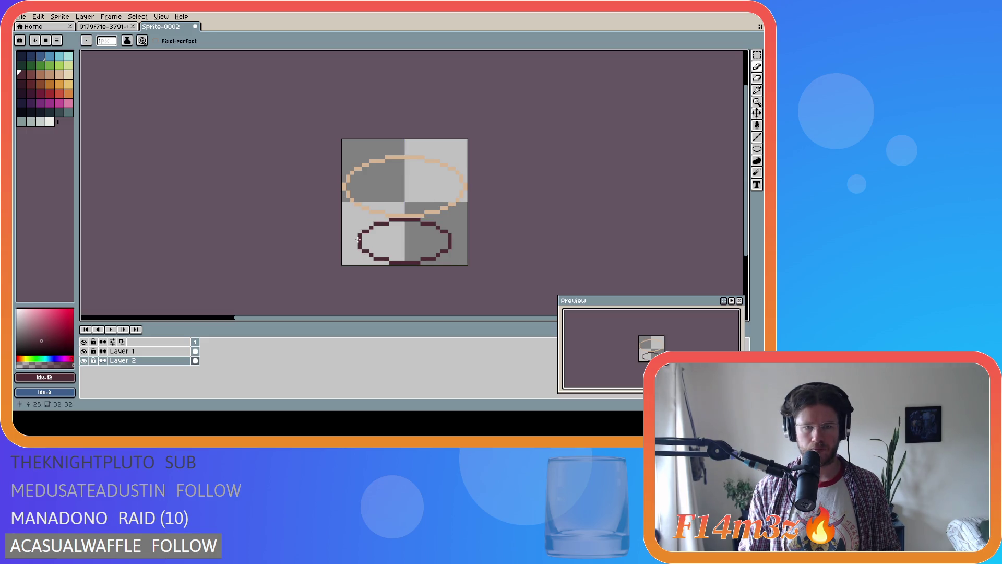
left_click(358, 242)
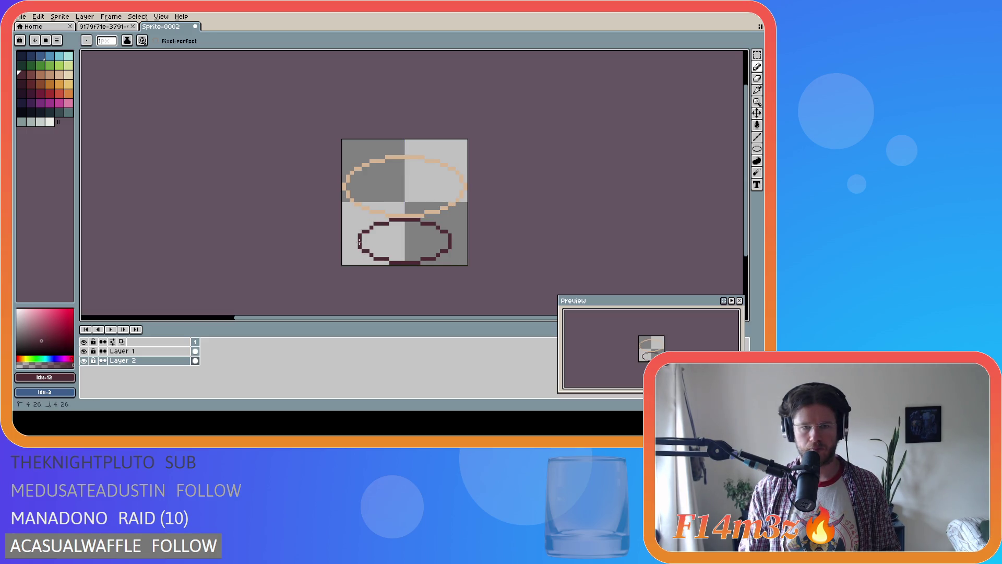
left_click_drag(358, 234, 343, 193)
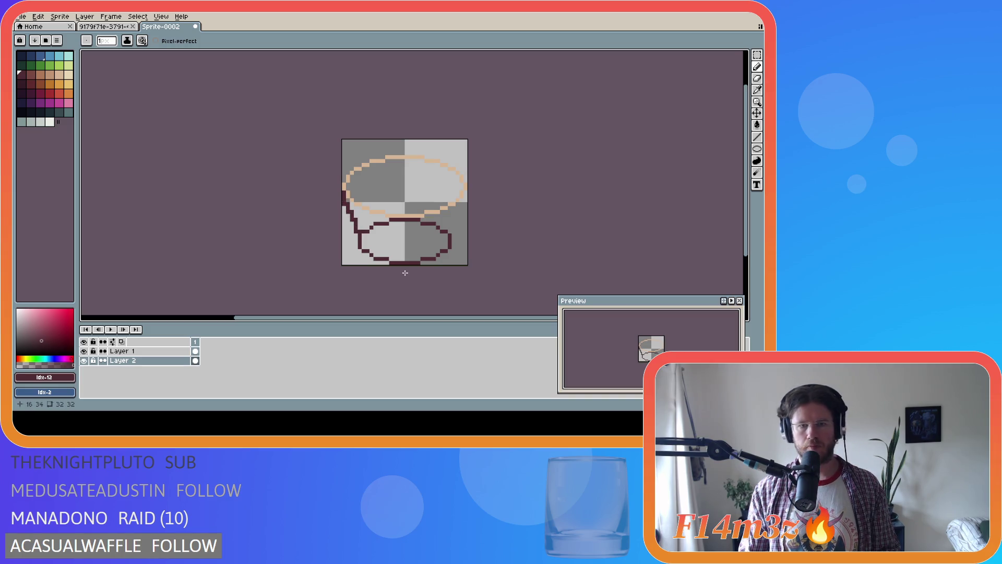
key("ctrl+a")
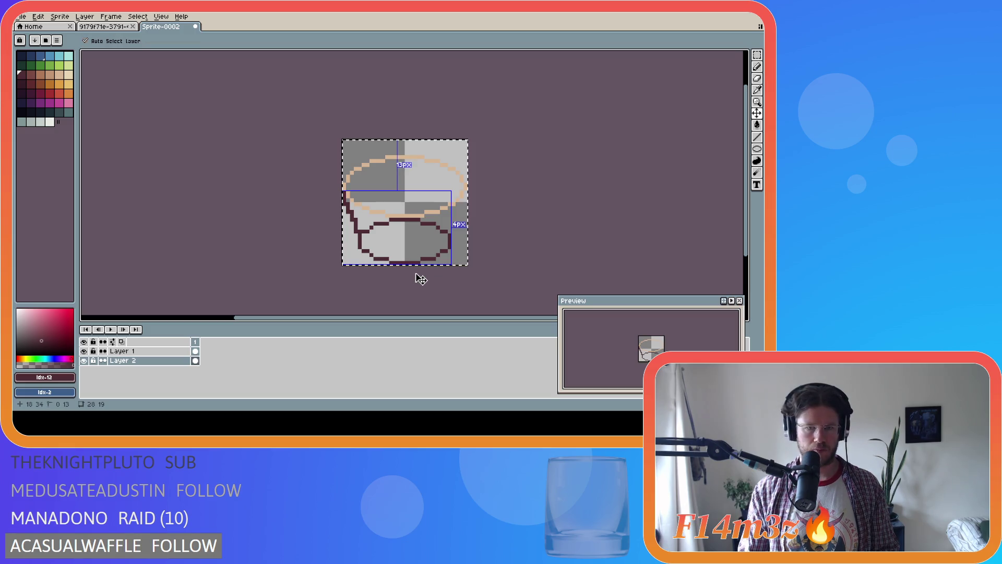
Step: Flip the pasted left wrapper side to the right, then undo the maroon wrapper outline
key("ctrl+t")
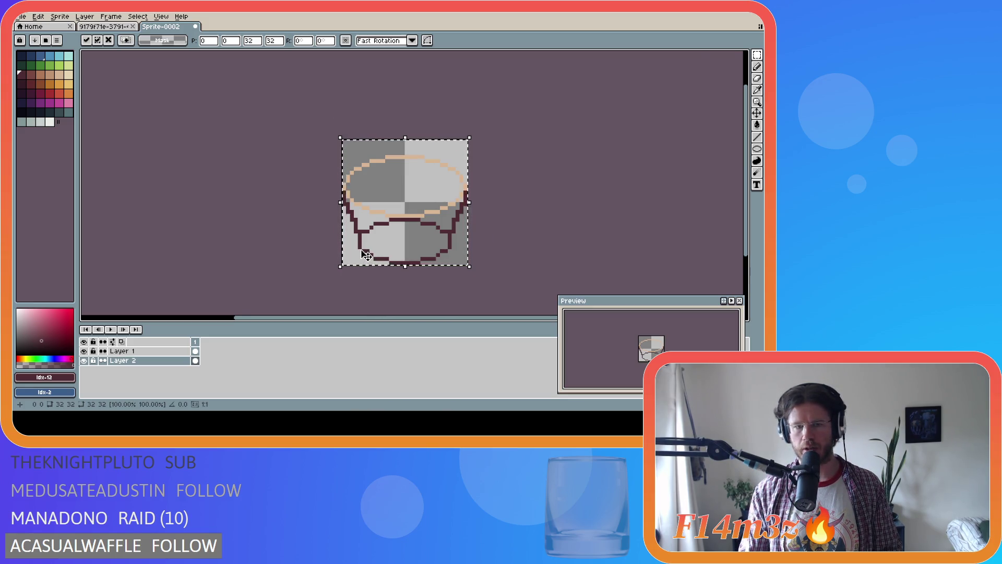
scroll(360, 258, "up", 4)
scroll(365, 254, "down", 3)
scroll(366, 255, "down", 1)
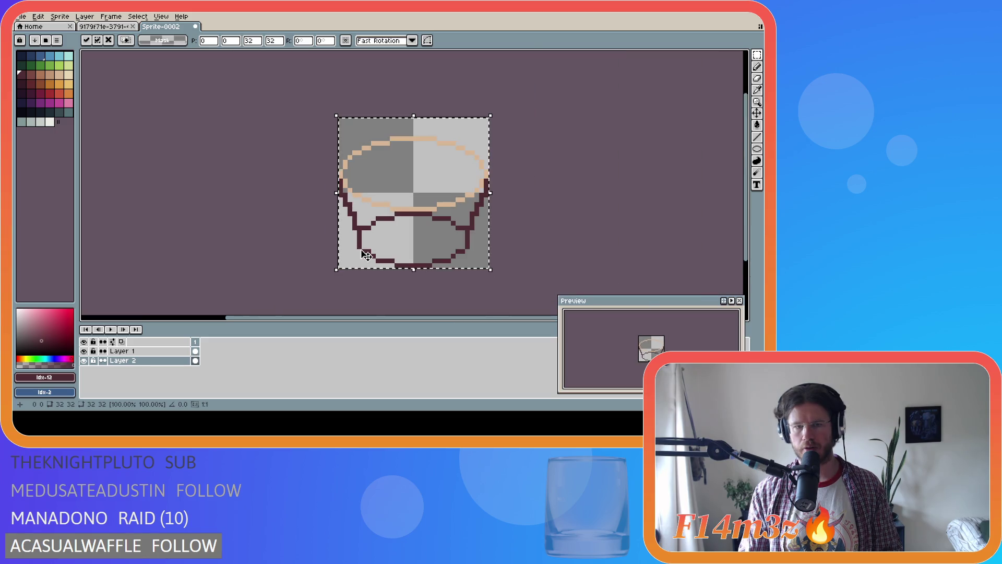
left_click_drag(374, 317, 405, 317)
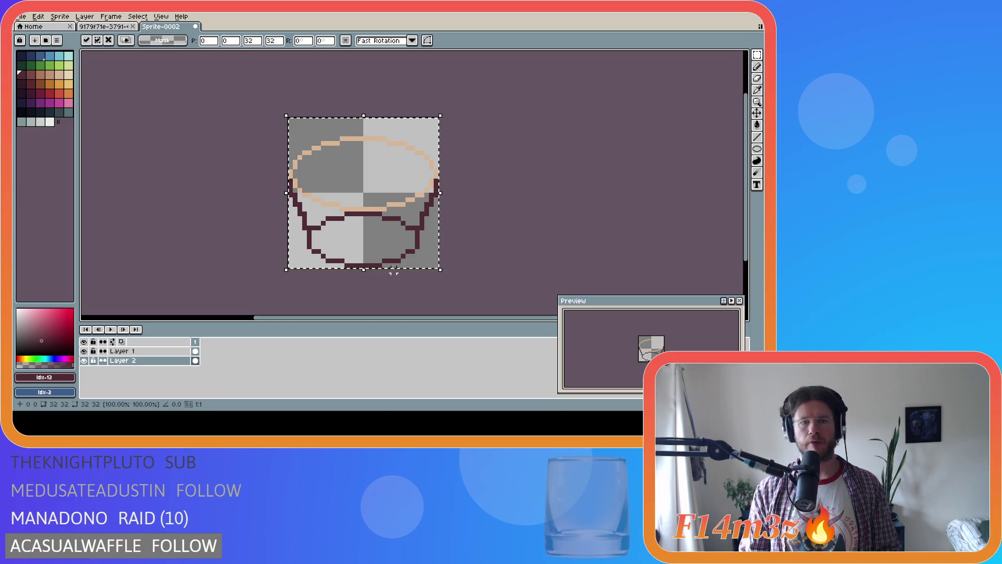
key("ctrl+z")
key("ctrl+z")
key("ctrl+z")
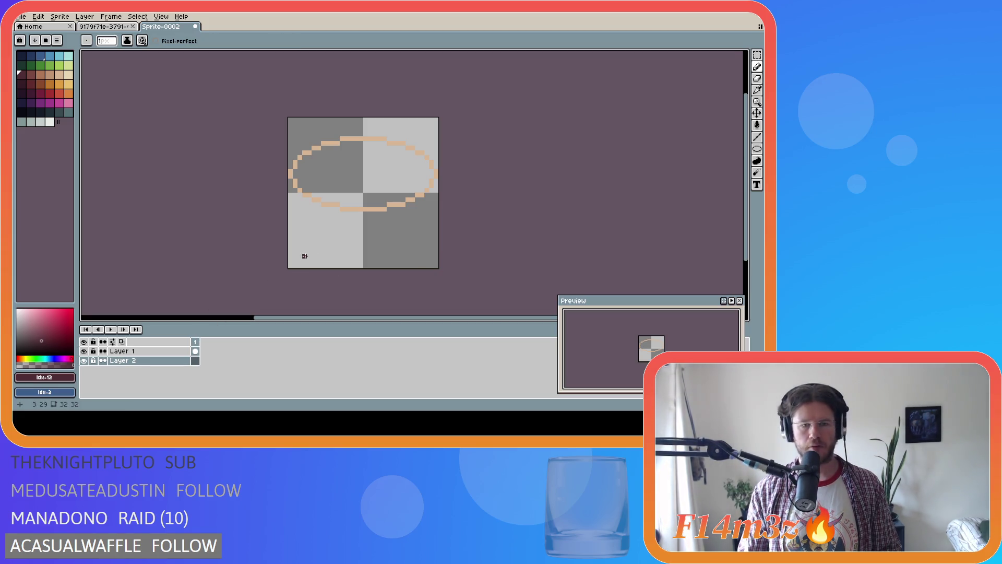
Step: Draw a dark maroon base oval near the canvas bottom with the Ellipse tool
left_click(761, 152)
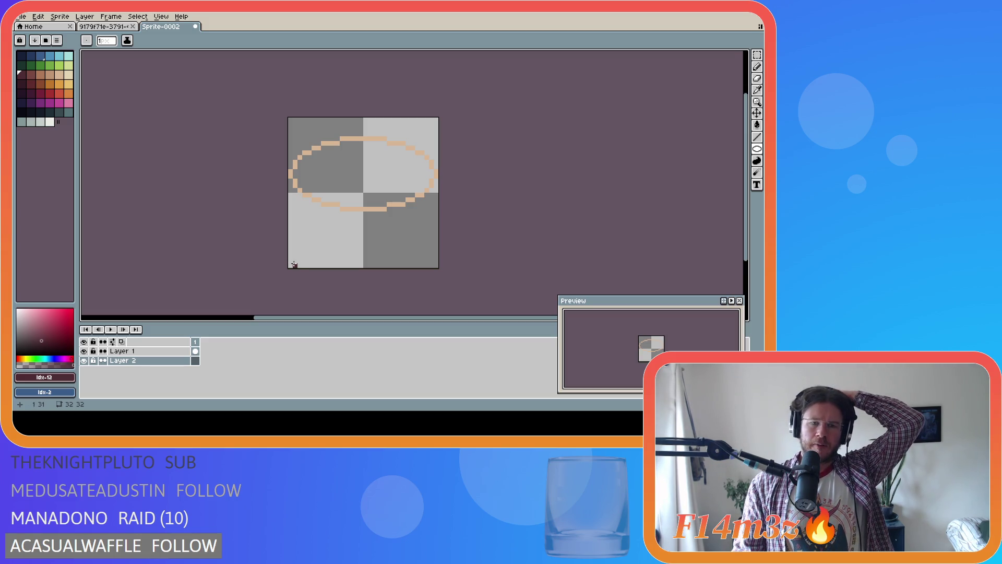
left_click_drag(297, 263, 431, 266)
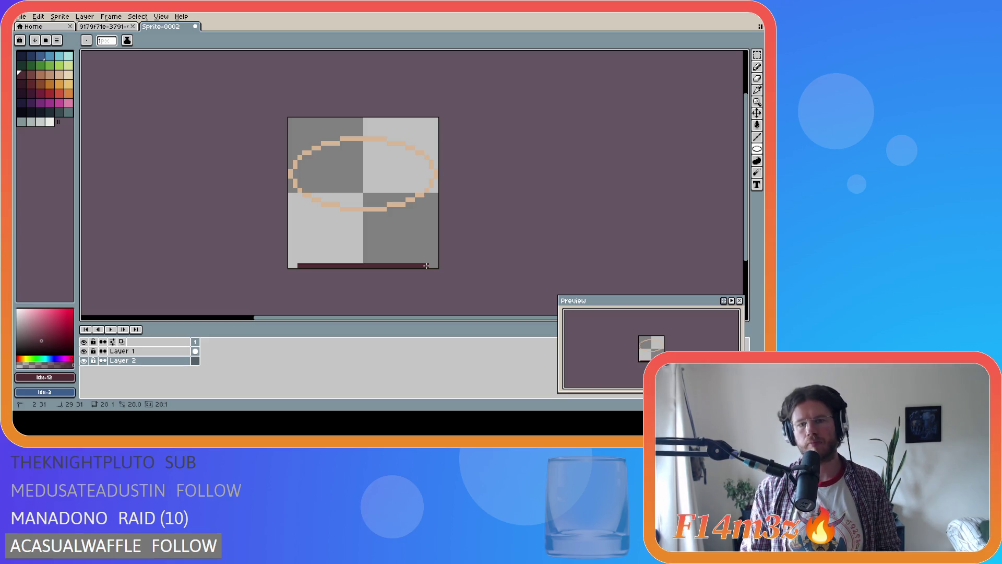
left_click_drag(426, 266, 426, 265)
key("ctrl+z")
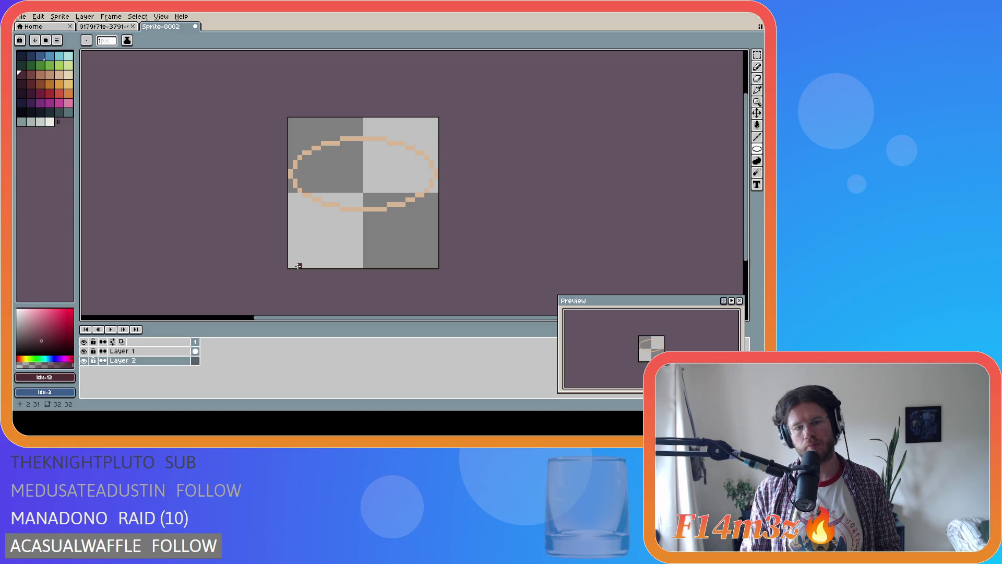
mouse_move(303, 266)
left_mouse_down()
mouse_move(434, 265)
mouse_move(421, 265)
mouse_move(421, 210)
left_mouse_up()
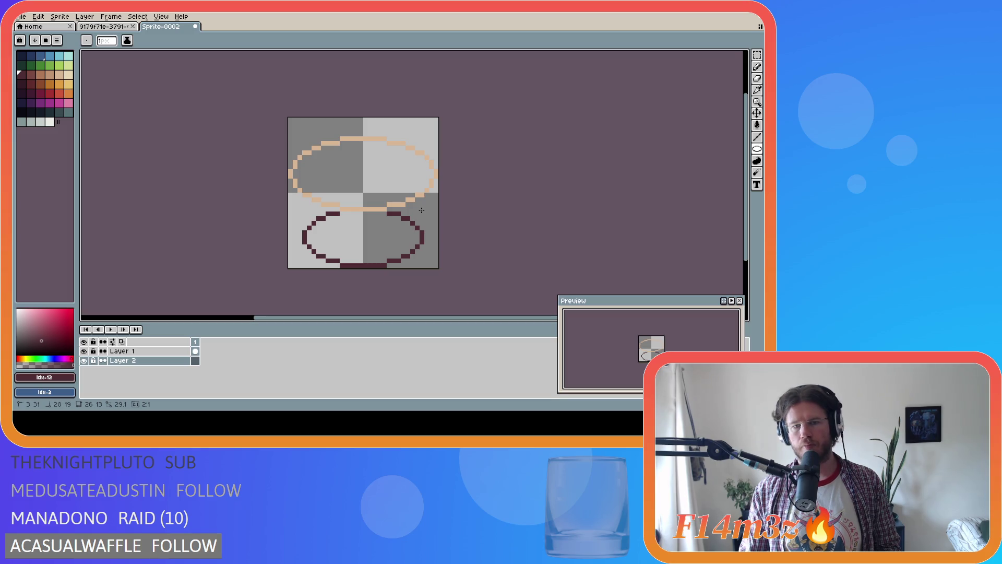
left_click_drag(421, 210, 421, 210)
Step: Draw the wrapper's left side up to the frosting and paste a flipped copy for the right
key("b")
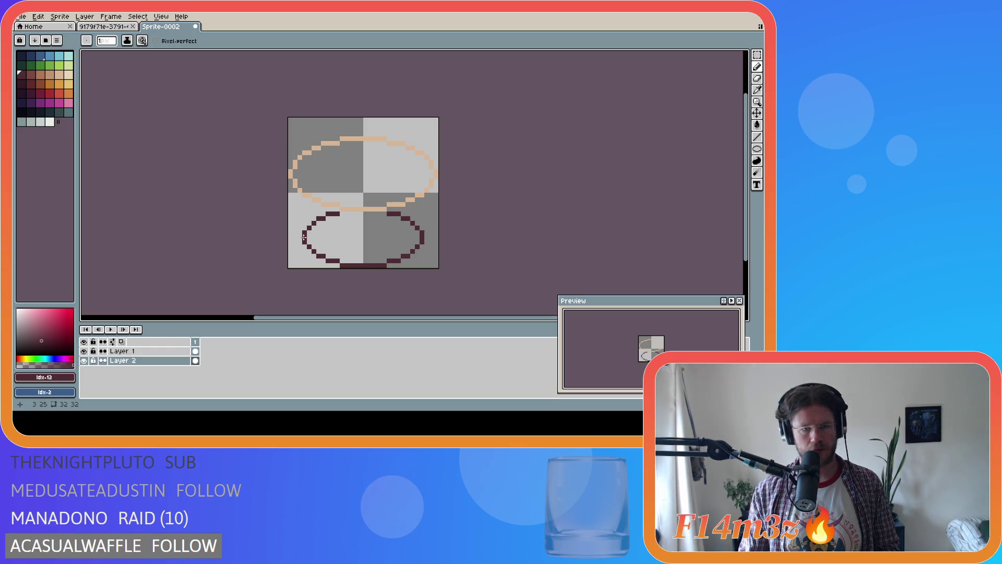
left_click_drag(304, 238, 290, 179)
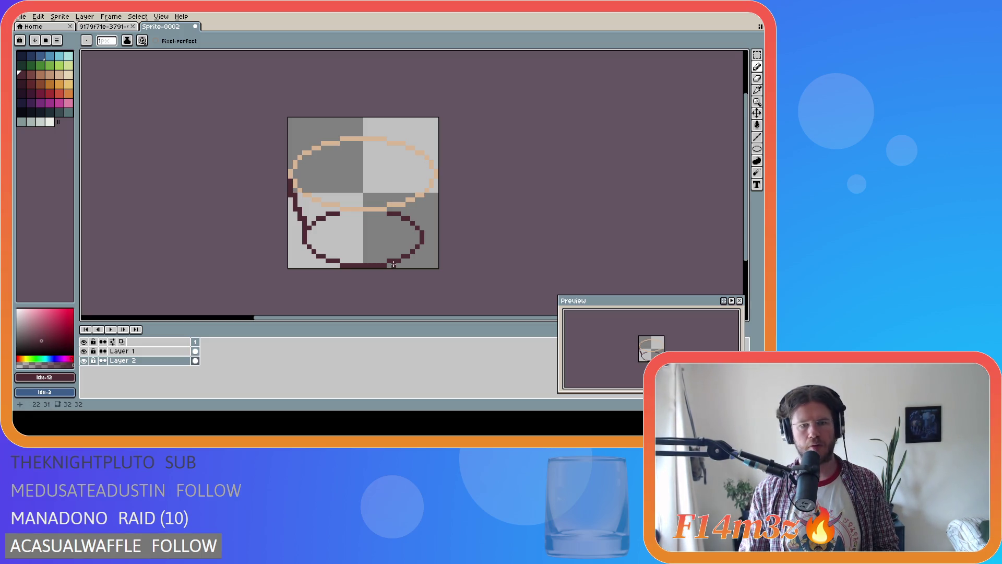
key("ctrl+a")
key("ctrl+c")
key("ctrl+v")
key("shift+h")
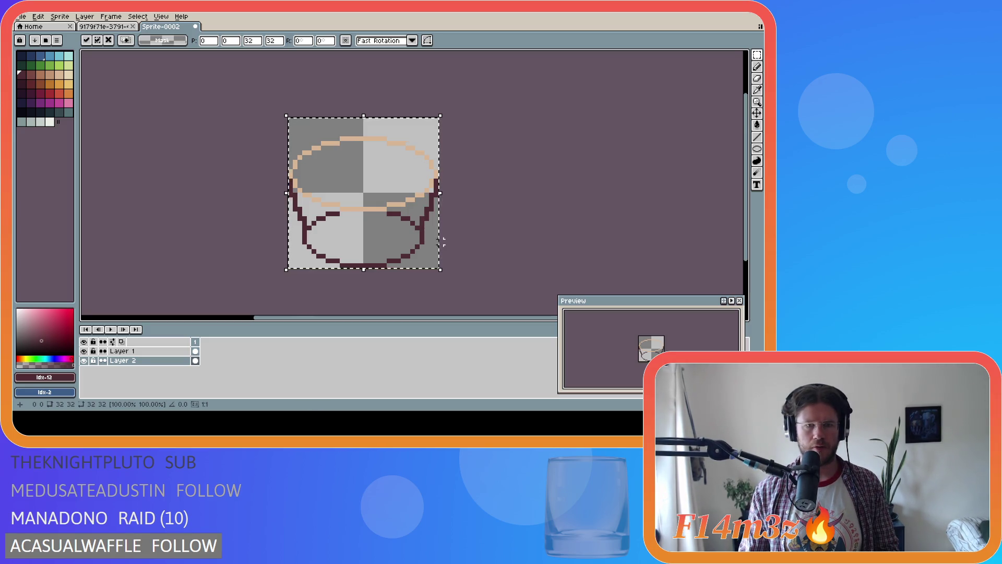
Step: Commit the mirrored right side and draw the dark rim beneath the frosting
key("Return")
key("b")
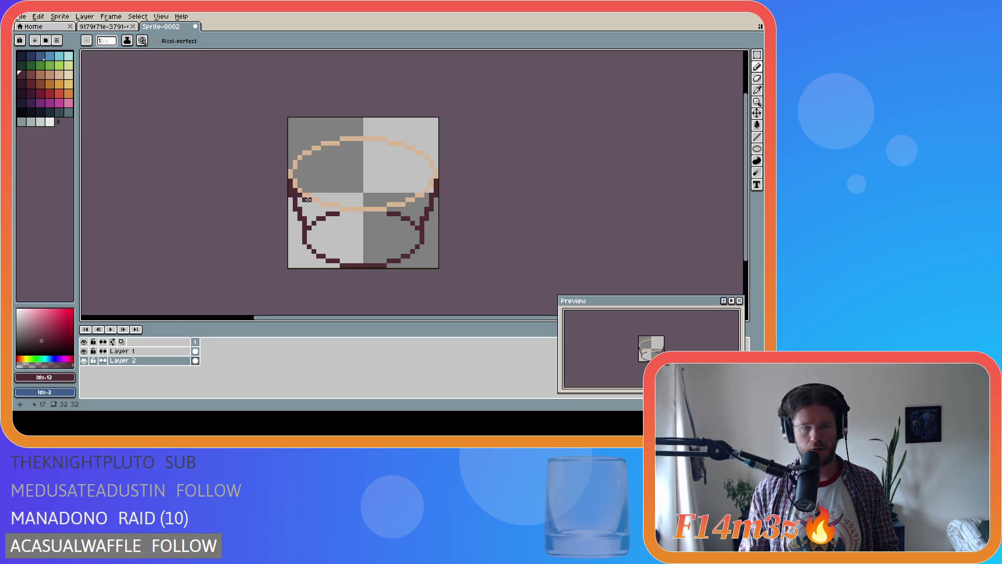
mouse_move(321, 208)
left_mouse_down()
mouse_move(391, 211)
mouse_move(426, 196)
left_mouse_up()
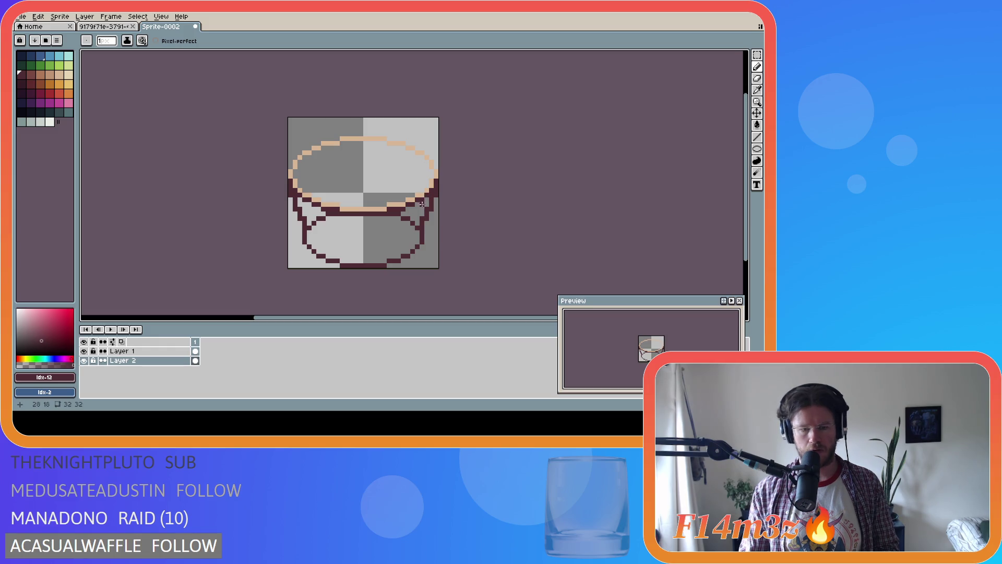
Step: Flood-fill the side gaps and the wrapper body solid dark maroon
key("g")
left_click(420, 212)
left_click(307, 218)
left_click(313, 229)
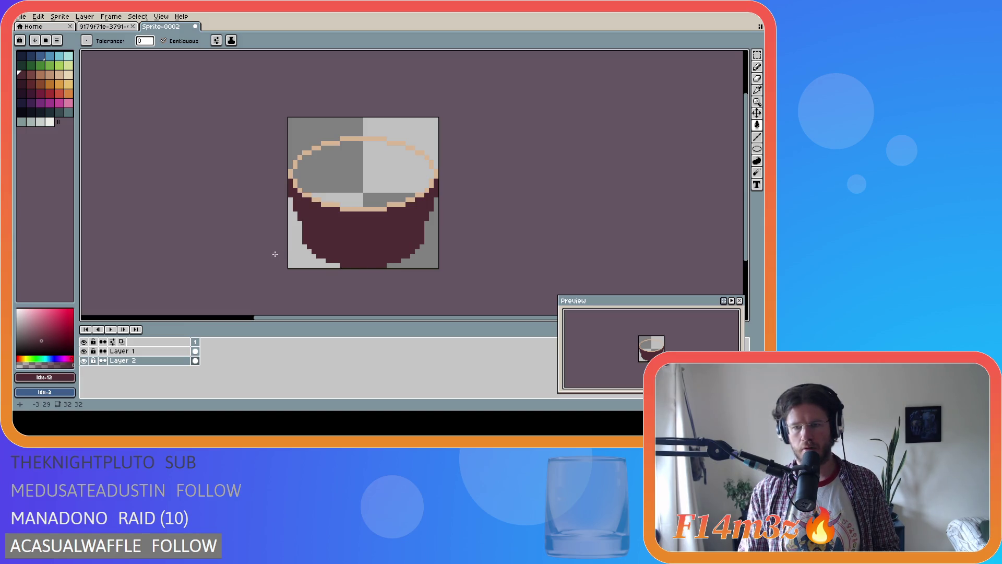
Step: Sample the tan frosting colour and fill the oval interior tan on Layer 1
key("b")
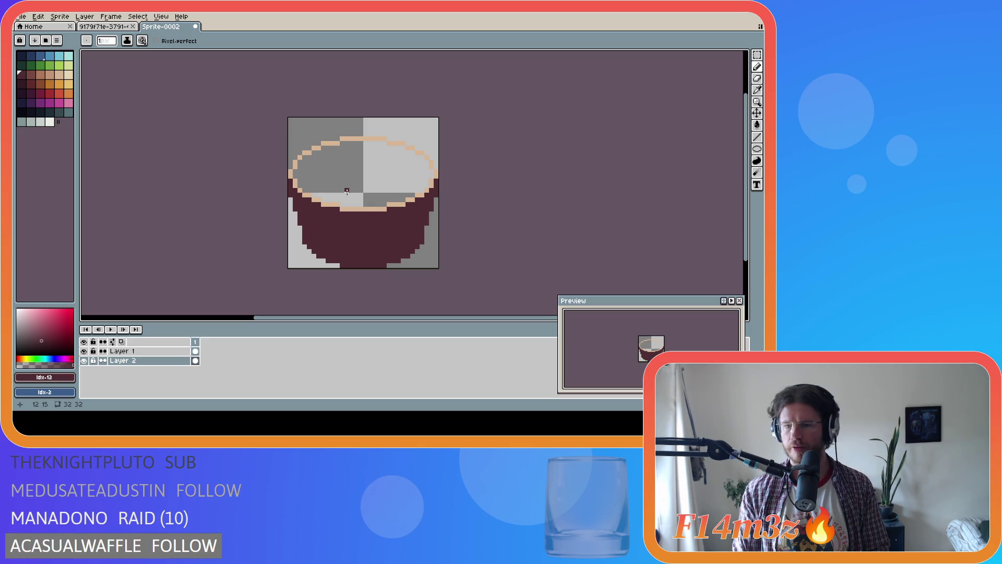
left_click(296, 183, "alt")
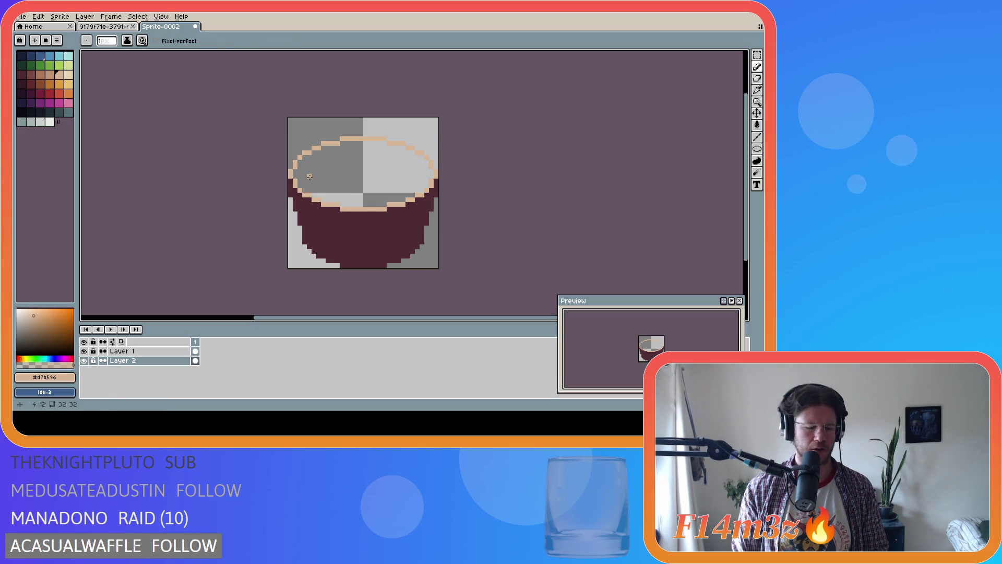
key("g")
left_click(328, 162)
key("ctrl+z")
left_click(125, 350)
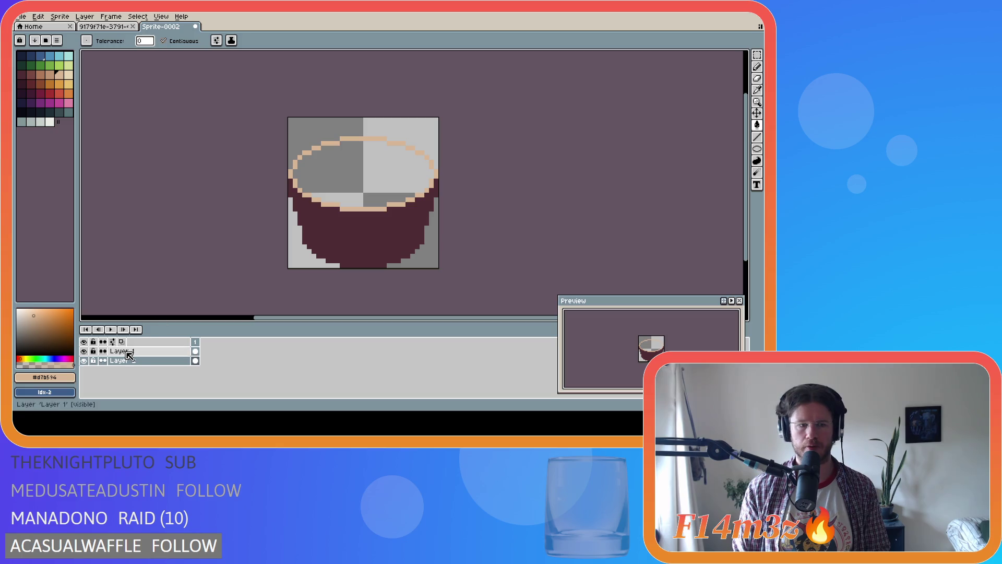
left_click(339, 180)
key("ctrl+a")
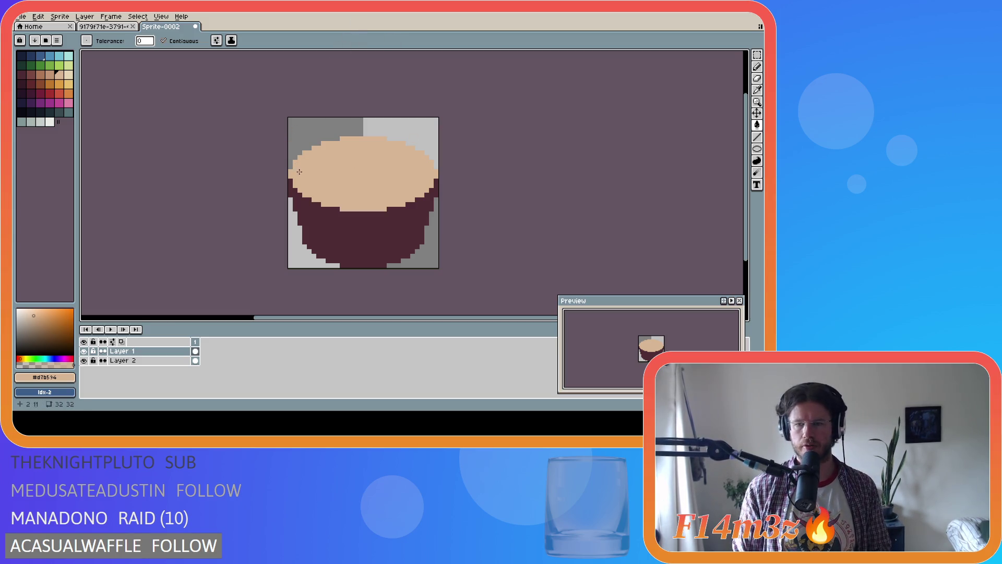
Step: Undo the fills, wrapper, layer reorder, frosting oval and second layer back to a blank canvas
key("ctrl+z")
key("ctrl+z")
key("ctrl+z")
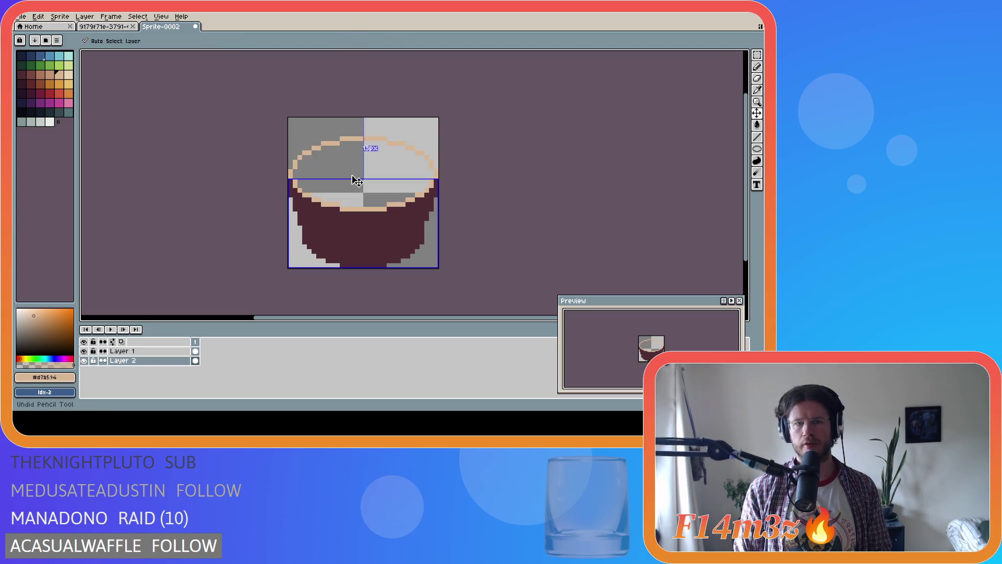
key("ctrl+z")
key("ctrl+z")
key("ctrl+z")
key("ctrl+z")
key("ctrl+z")
key("ctrl+z")
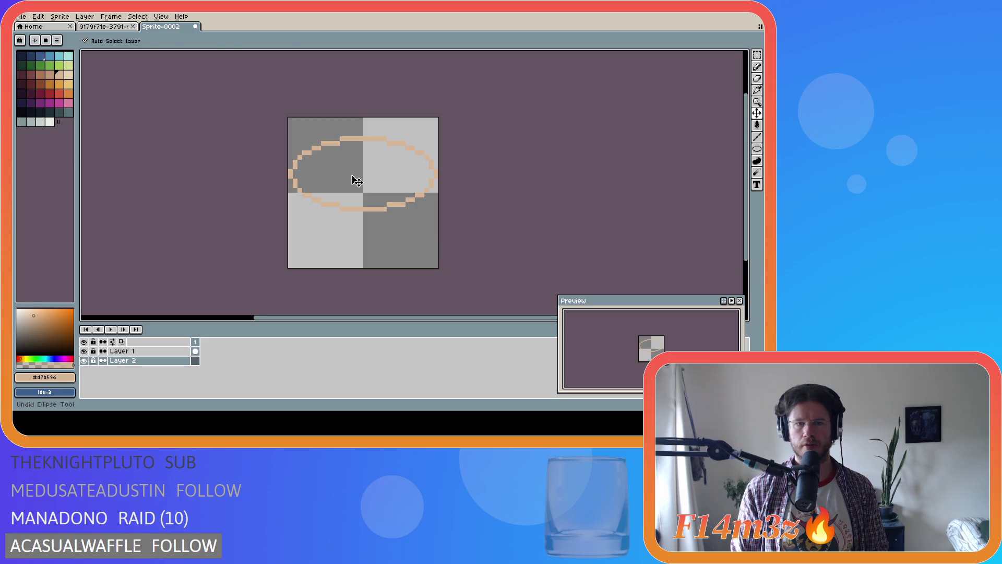
key("ctrl+z")
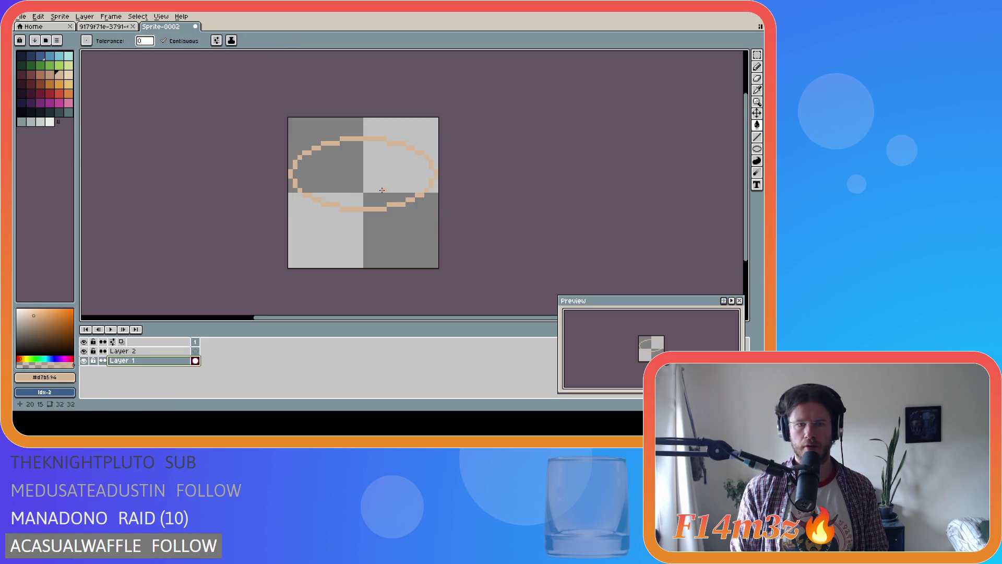
key("ctrl+z")
key("ctrl+z")
key("b")
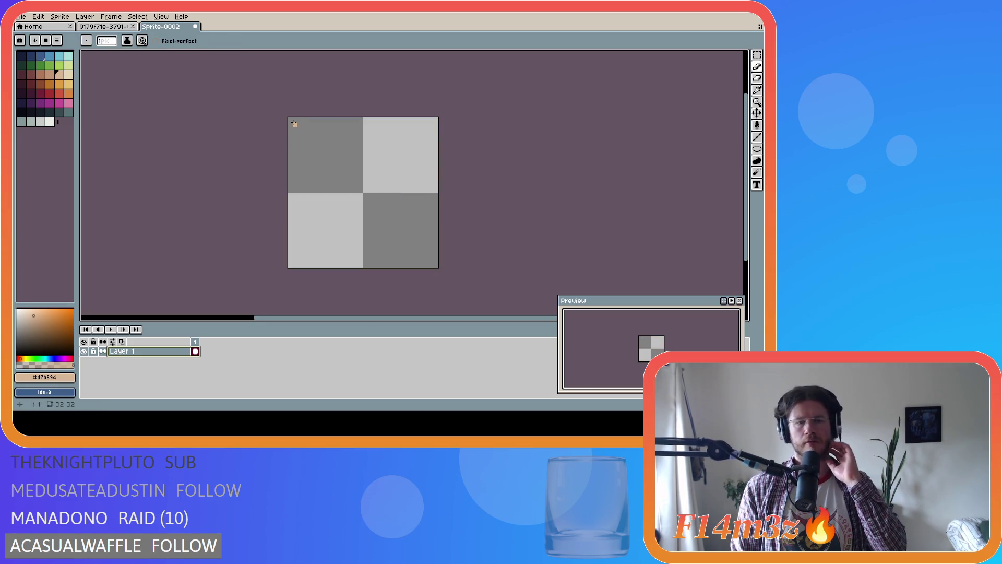
Step: Draw a tan ellipse outline across the top of the canvas
left_click_drag(299, 120, 392, 146)
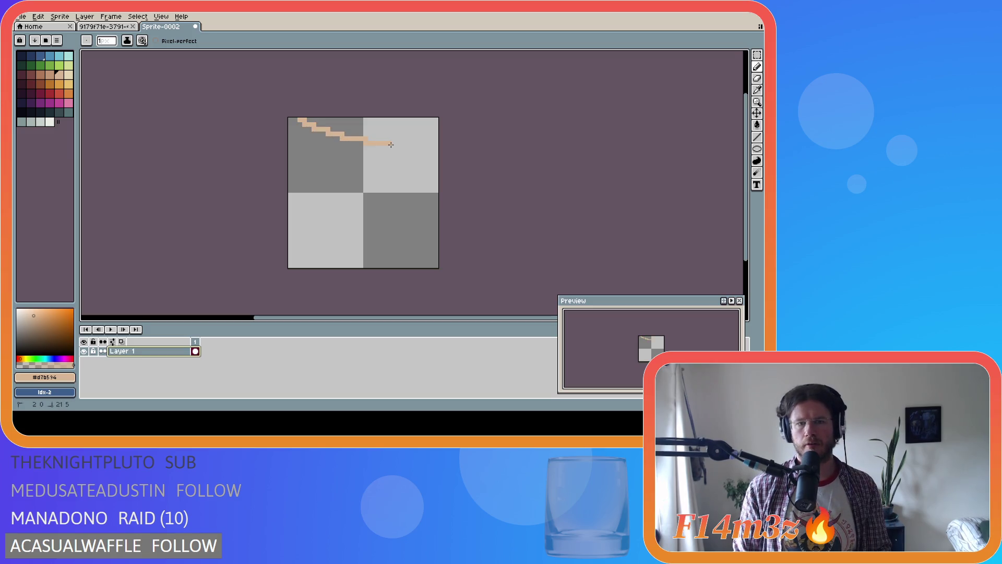
key("ctrl+z")
left_click(757, 149)
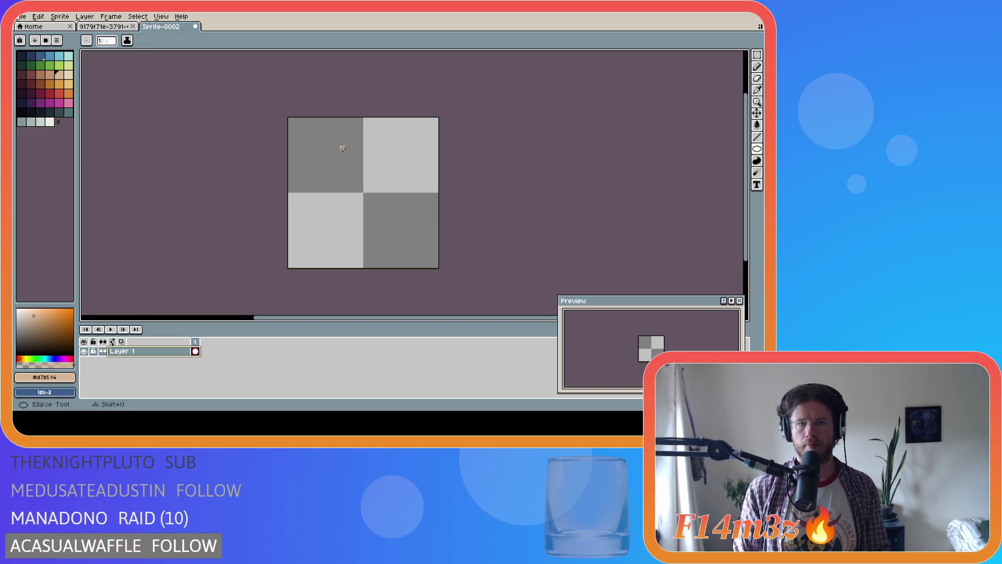
mouse_move(295, 120)
left_mouse_down()
mouse_move(374, 146)
mouse_move(436, 132)
mouse_move(427, 132)
mouse_move(426, 191)
mouse_move(425, 179)
left_mouse_up()
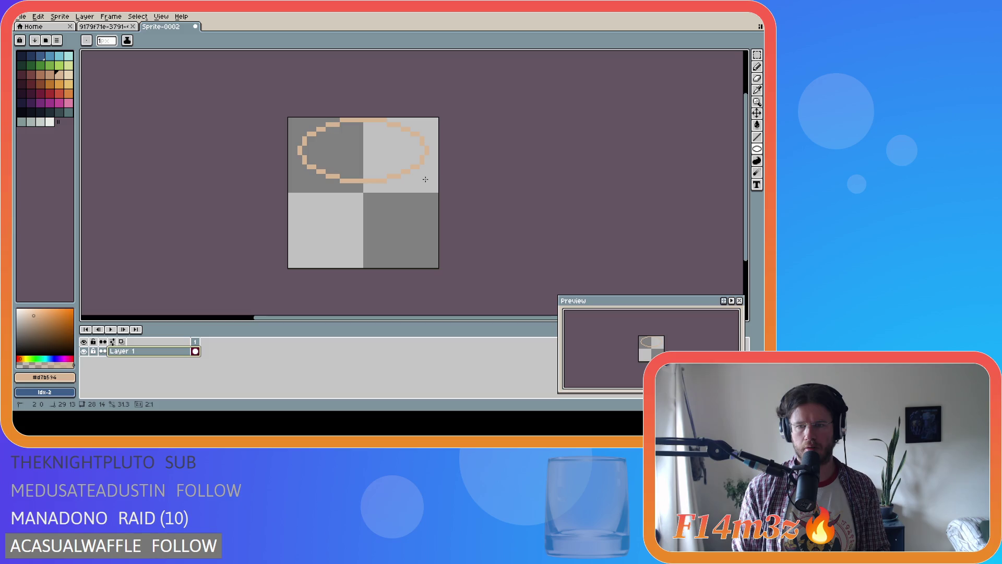
left_click_drag(425, 179, 425, 179)
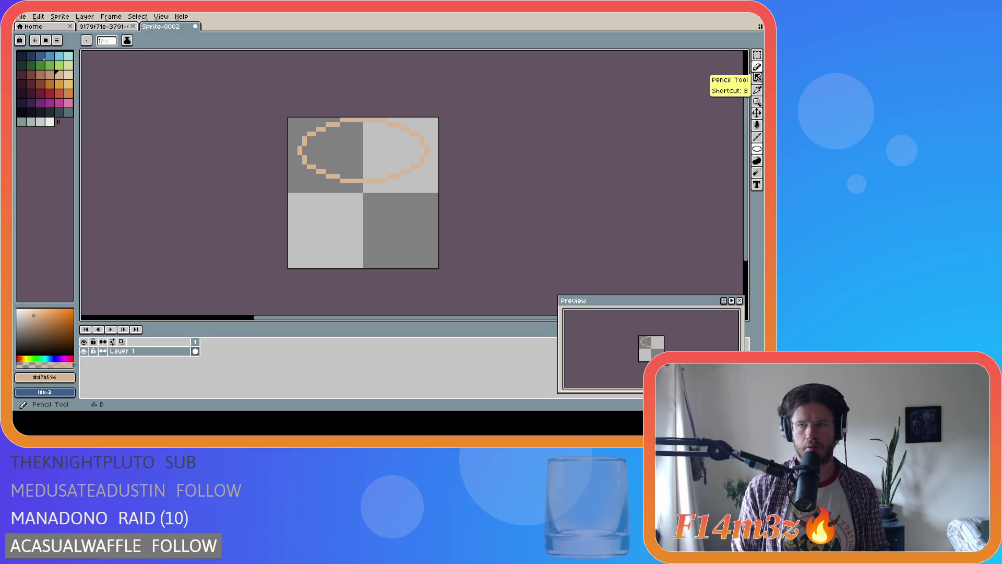
Step: Move the tan oval down one pixel and pick the dark maroon colour
left_click(757, 113)
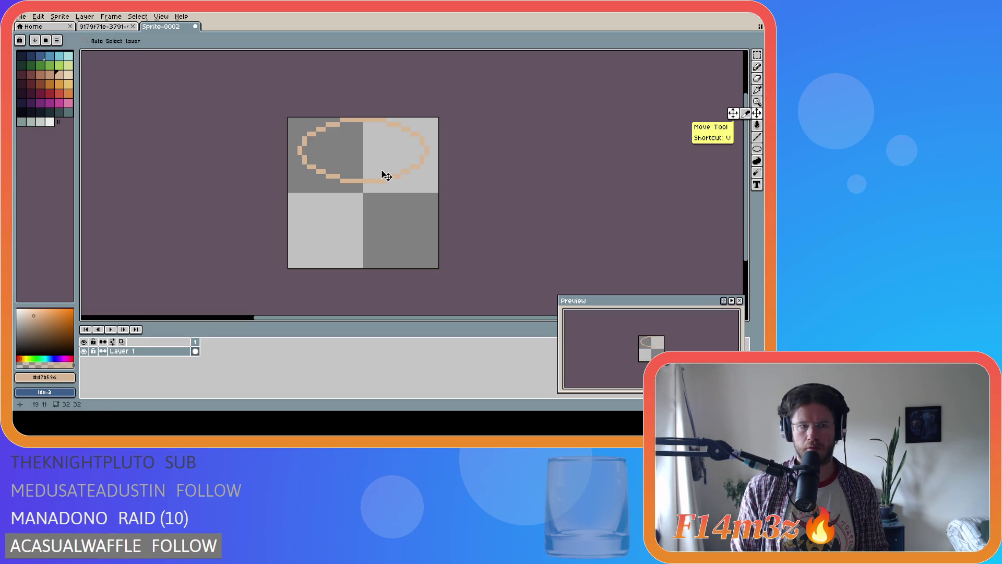
left_click(397, 178)
left_click_drag(396, 177, 396, 196)
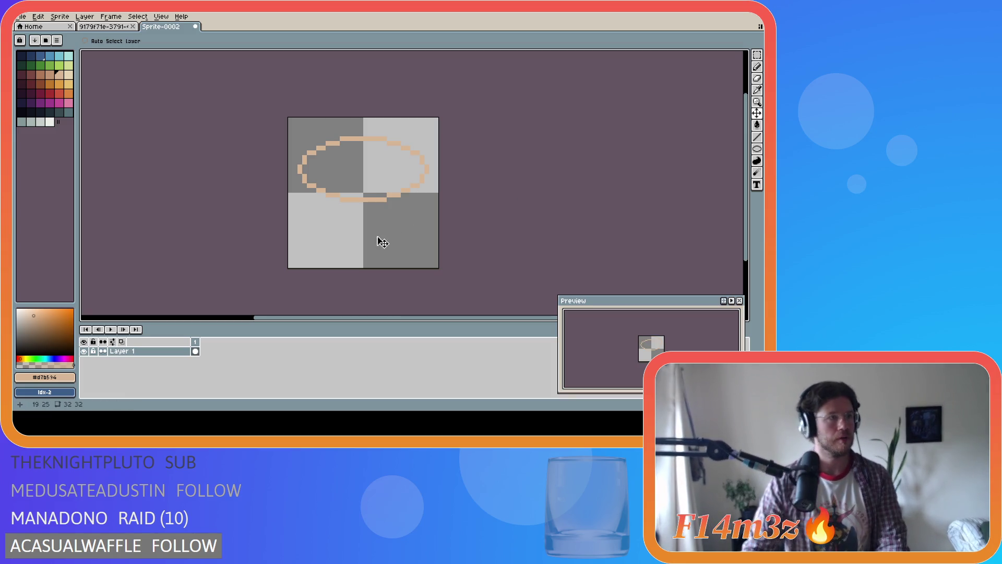
key("[")
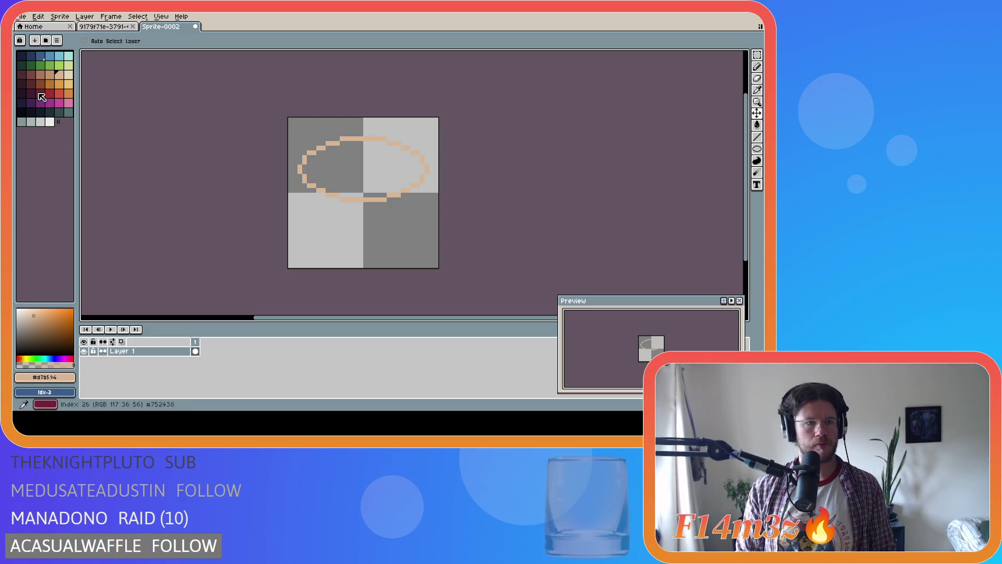
Step: Add a new Layer 2 and place it beneath Layer 1
key("shift+n")
left_click(152, 354)
left_click_drag(152, 359, 152, 366)
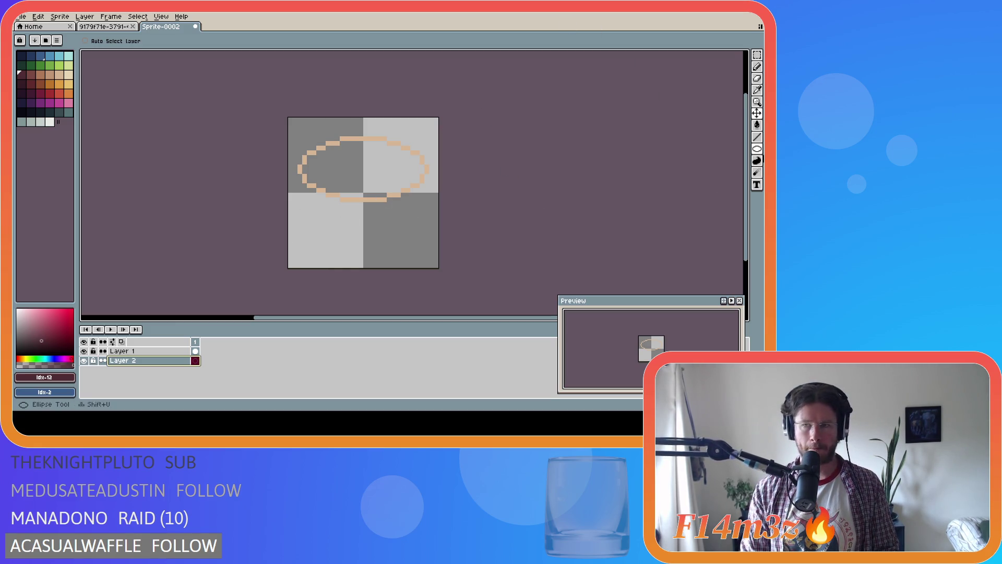
Step: Draw a narrow flat maroon base ellipse near the sprite bottom
left_click(757, 149)
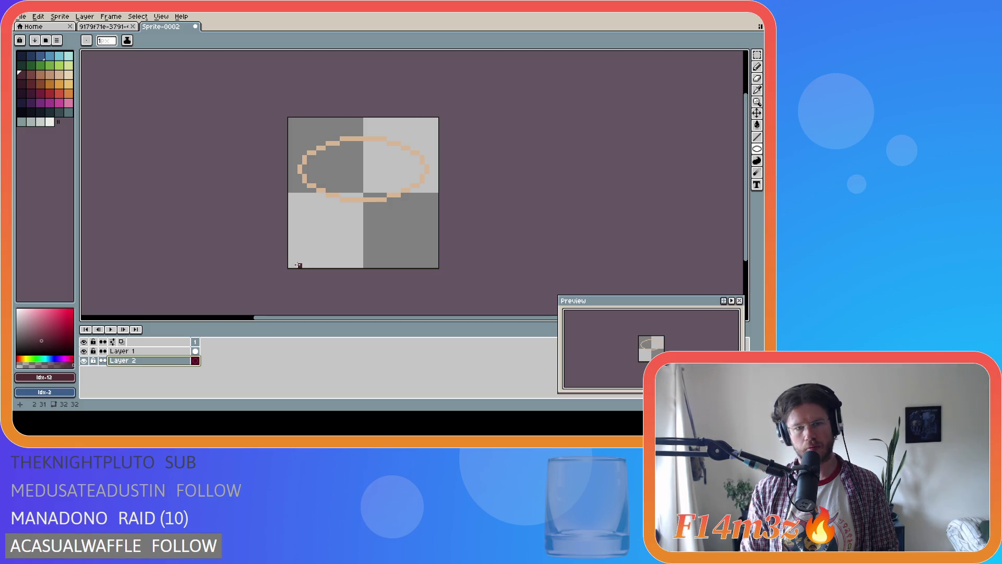
mouse_move(305, 266)
left_mouse_down()
mouse_move(436, 258)
mouse_move(313, 259)
mouse_move(418, 256)
mouse_move(417, 214)
left_mouse_up()
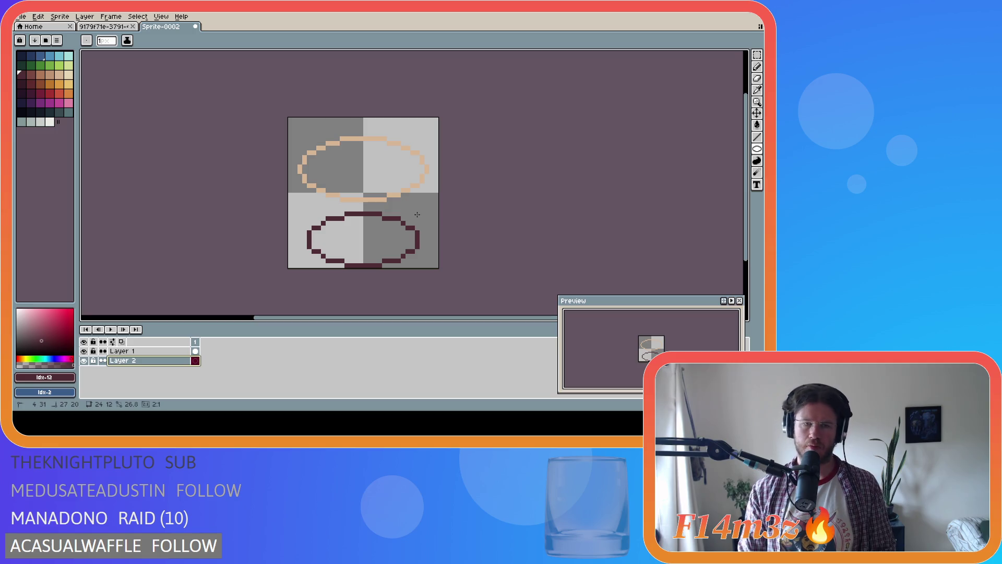
left_click_drag(417, 214, 418, 216)
key("ctrl+z")
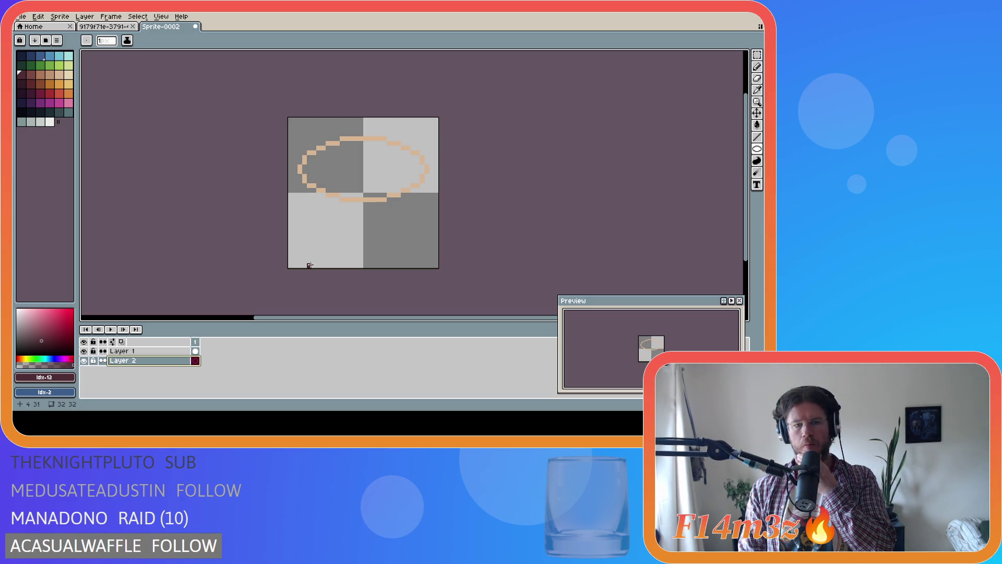
mouse_move(318, 266)
left_mouse_down()
mouse_move(430, 264)
mouse_move(406, 263)
mouse_move(408, 221)
left_mouse_up()
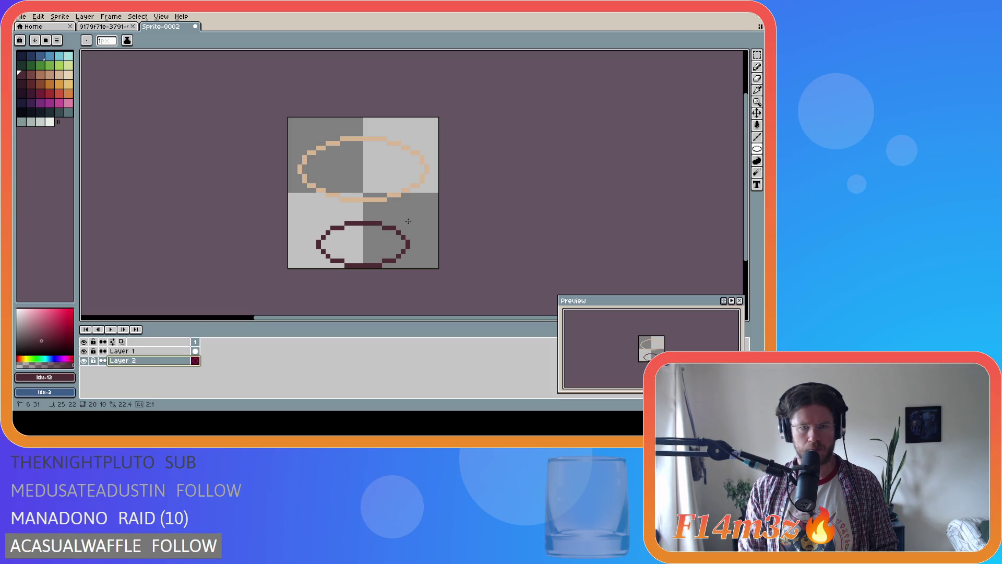
left_click_drag(409, 221, 408, 221)
Step: Draw the wrapper's left side with the Pencil up to the tan oval
key("b")
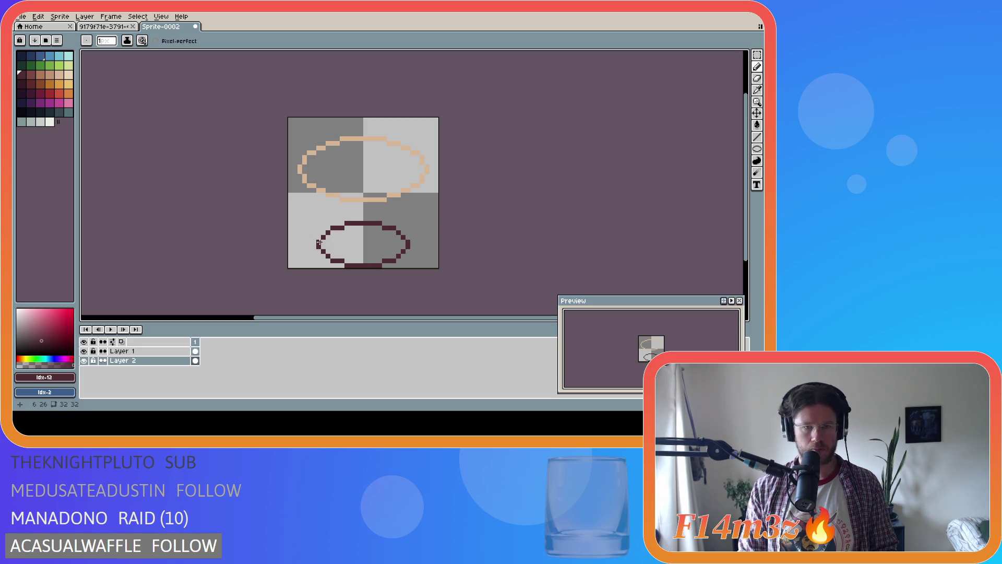
left_click_drag(318, 243, 299, 180)
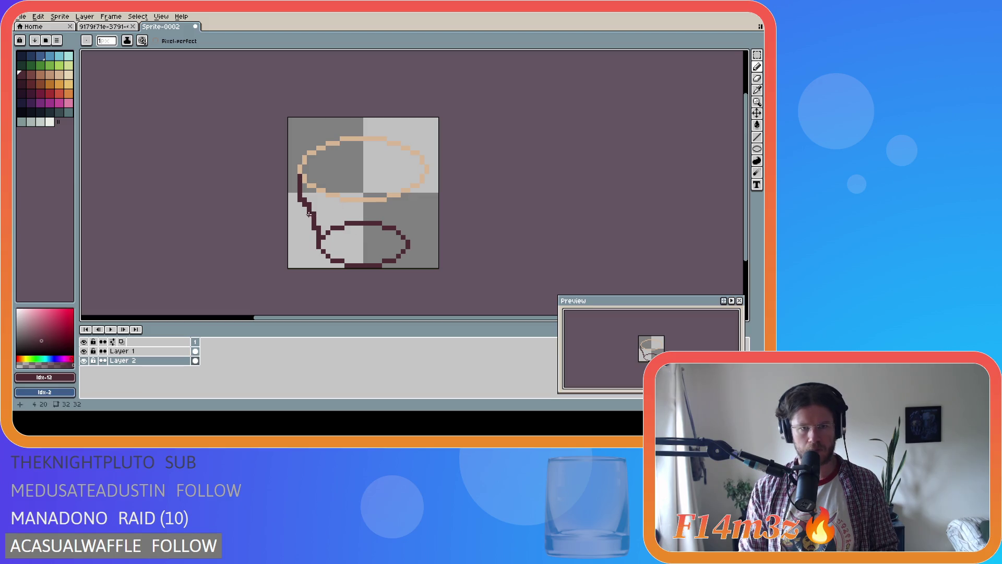
key("ctrl+a")
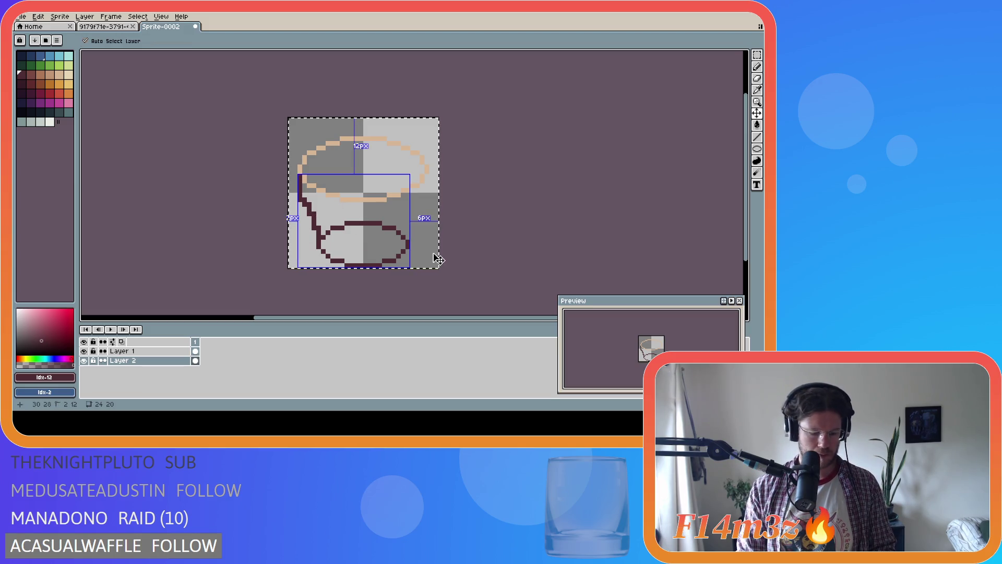
Step: Mirror the left wrapper side to the right and close the rim's lower and right edges
key("m")
key("shift+h")
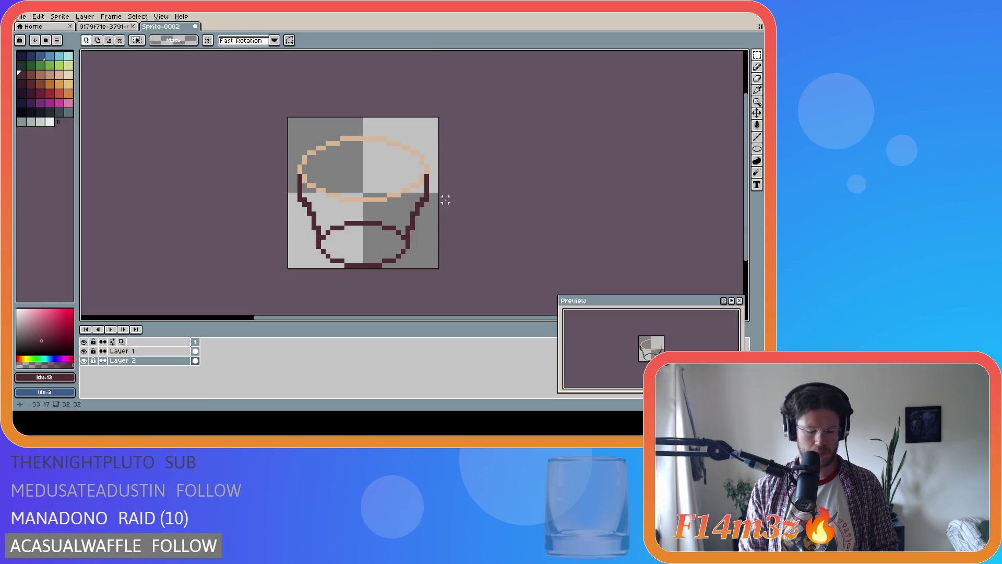
key("b")
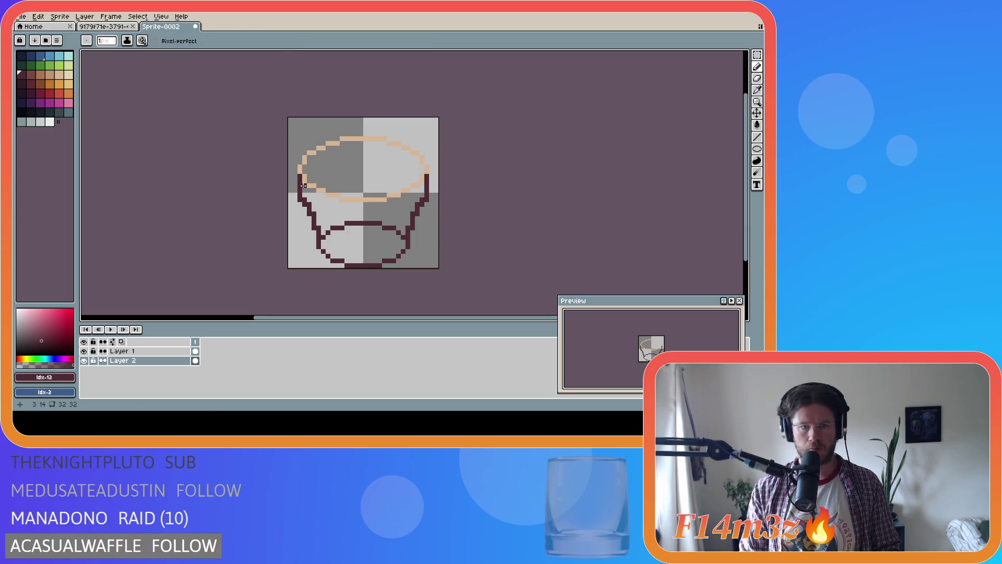
left_click_drag(322, 195, 390, 203)
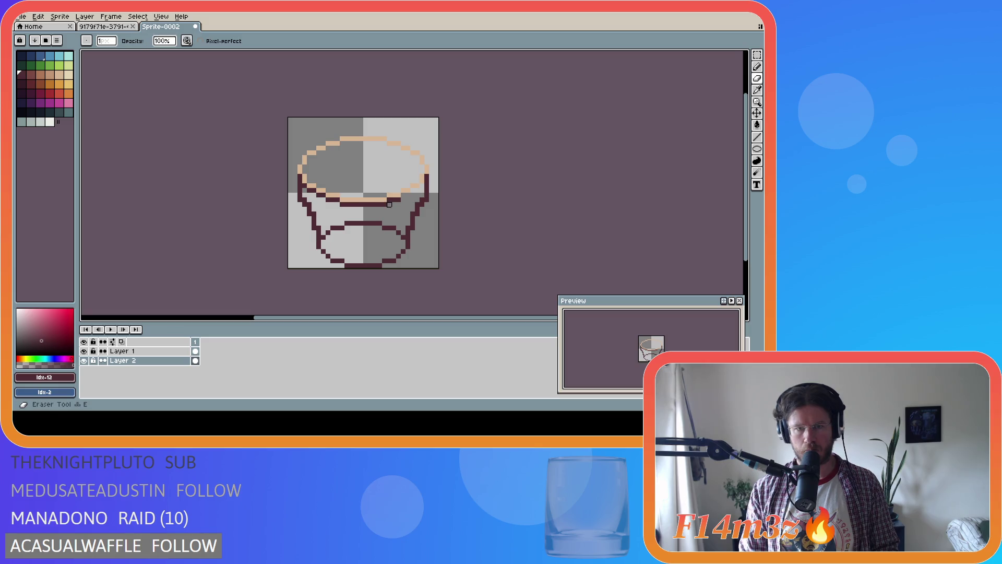
left_click_drag(404, 194, 425, 184)
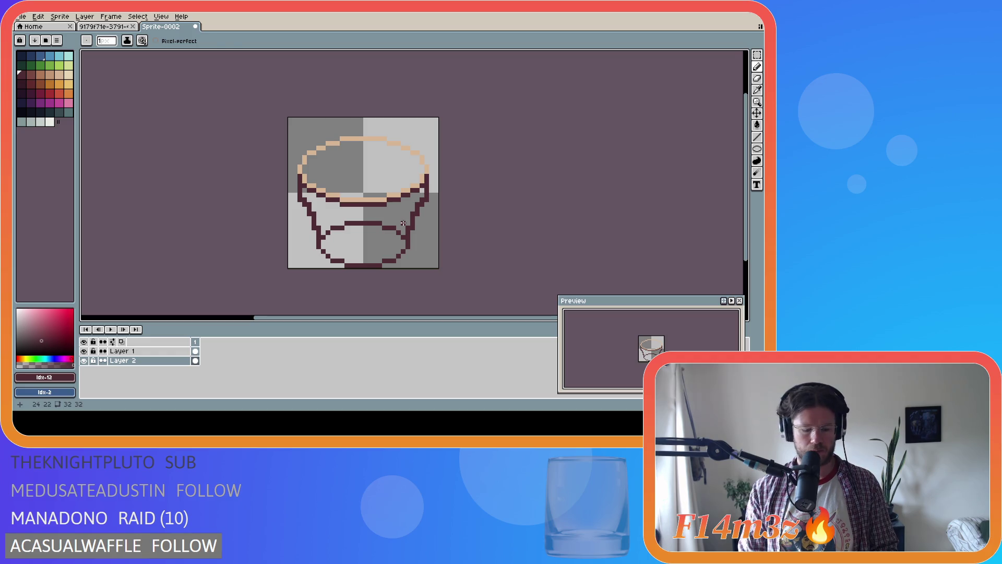
Step: Flood-fill the wrapper's upper band and base ellipse dark maroon
key("g")
left_click(381, 211)
left_click(362, 254)
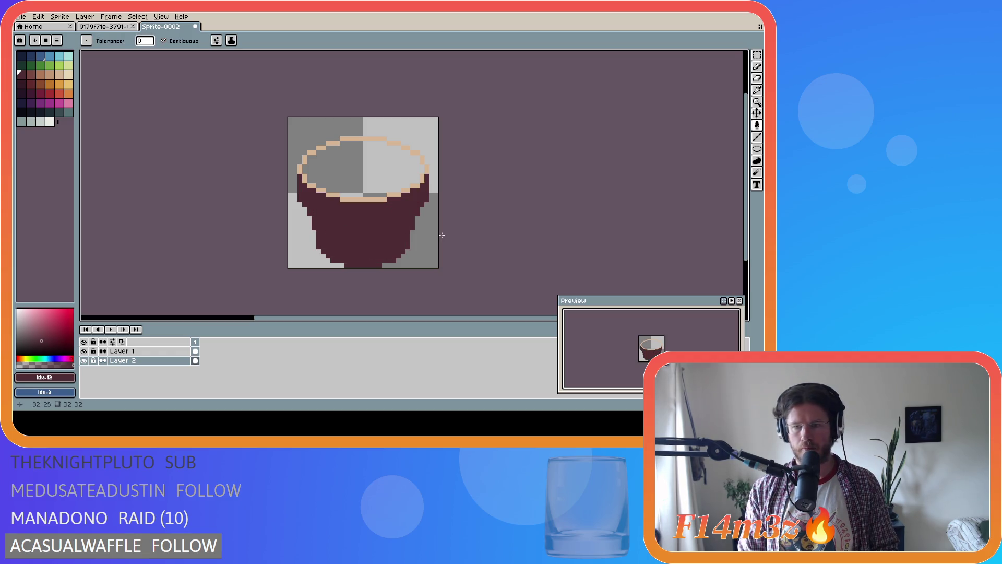
Step: Erase stray maroon pixels to step the wrapper's tapered sides, comparing before and after
key("b")
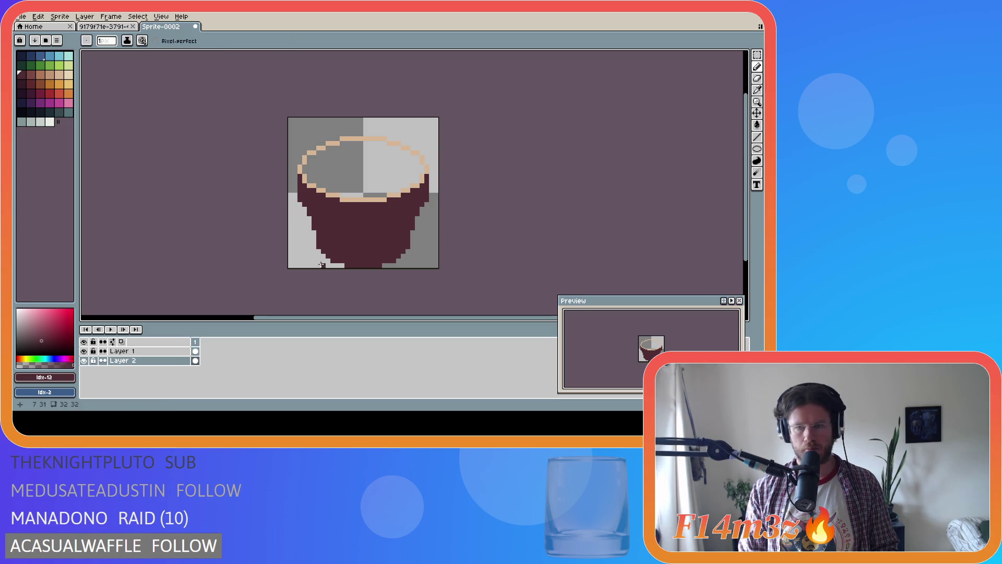
key("shift")
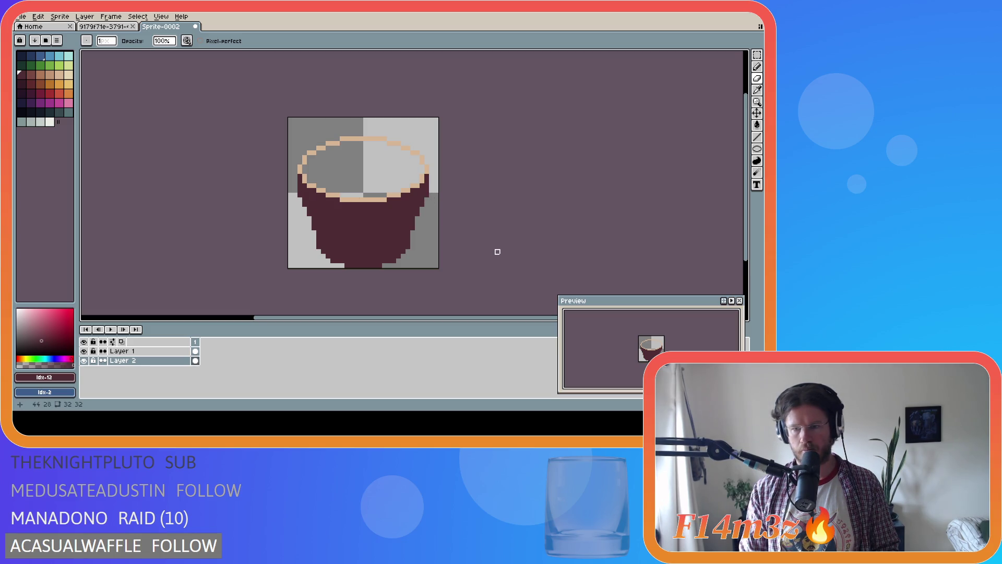
key("ctrl+z")
key("ctrl+y")
key("ctrl+z")
key("ctrl+y")
key("ctrl+z")
key("ctrl+y")
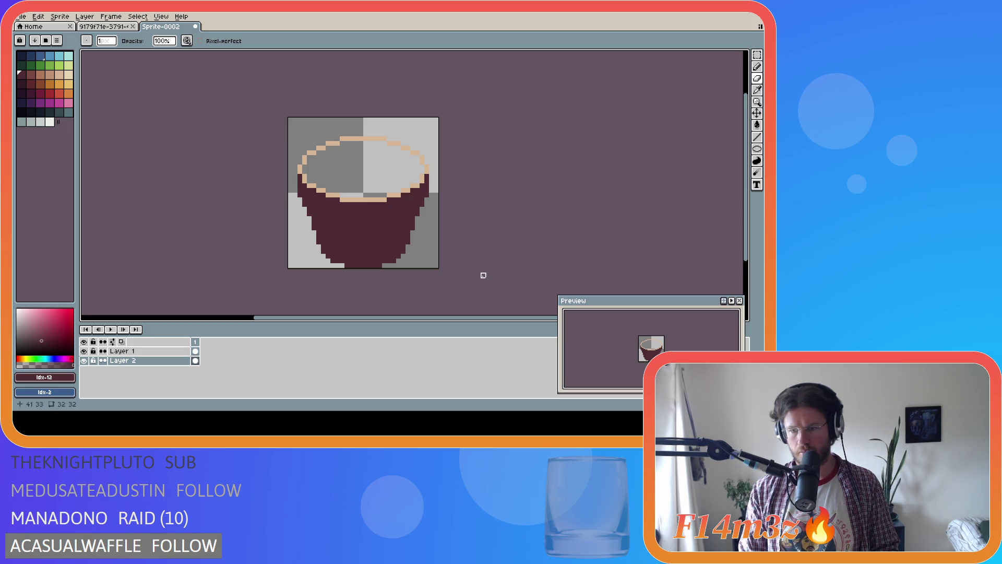
key("ctrl+z")
key("ctrl+y")
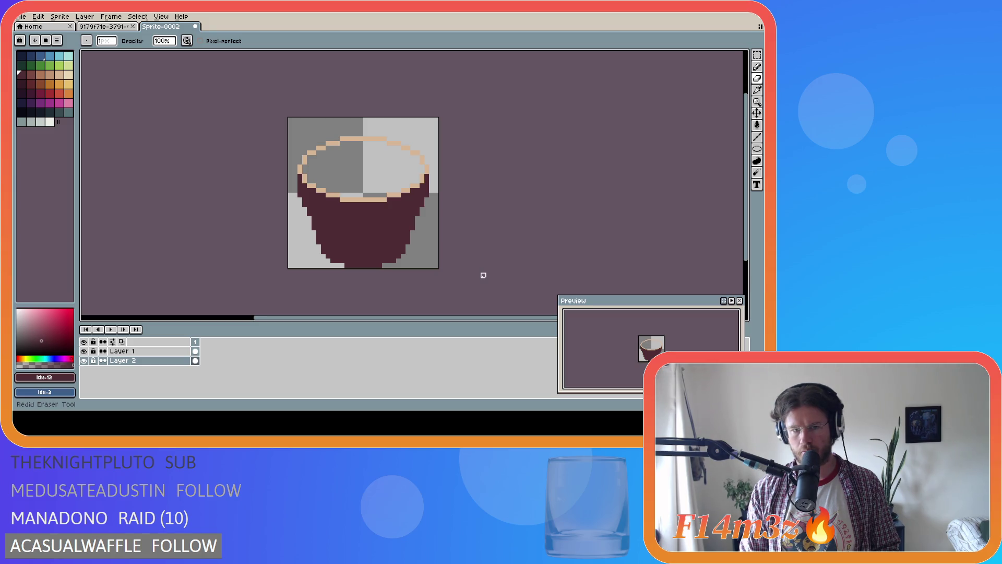
Step: Add a maroon pixel at the wrapper's bottom right
key("b")
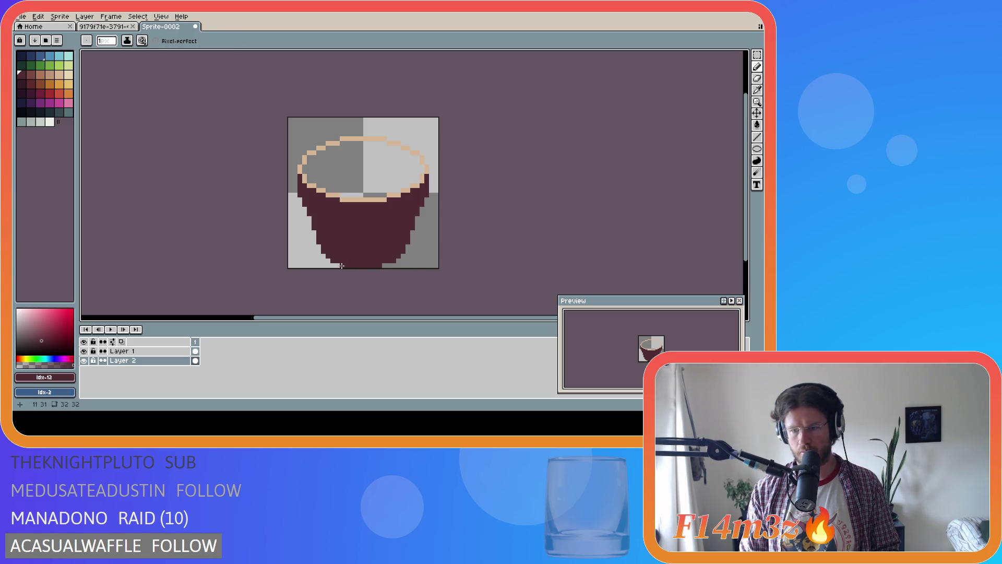
left_click(384, 265)
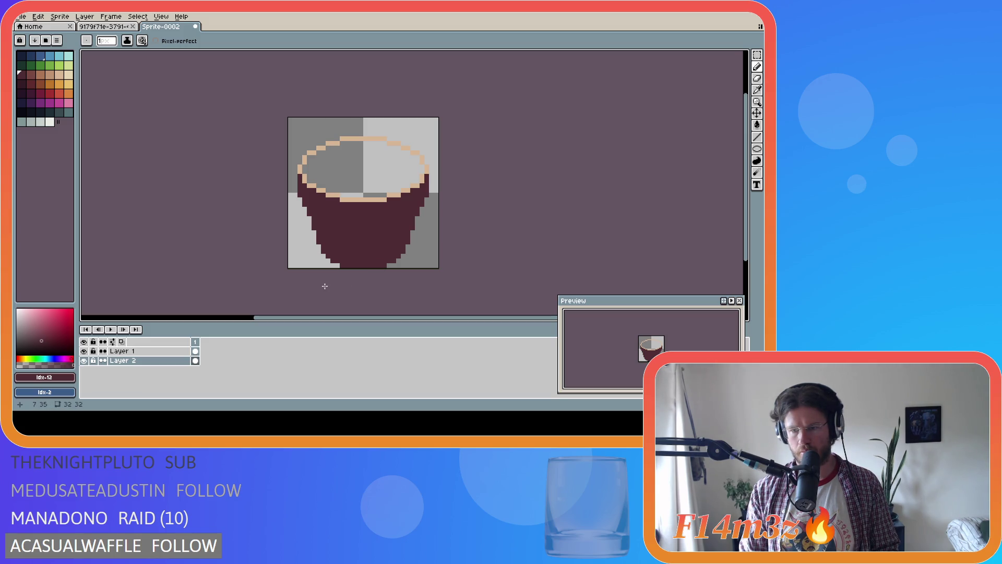
key("ctrl+z")
key("ctrl+y")
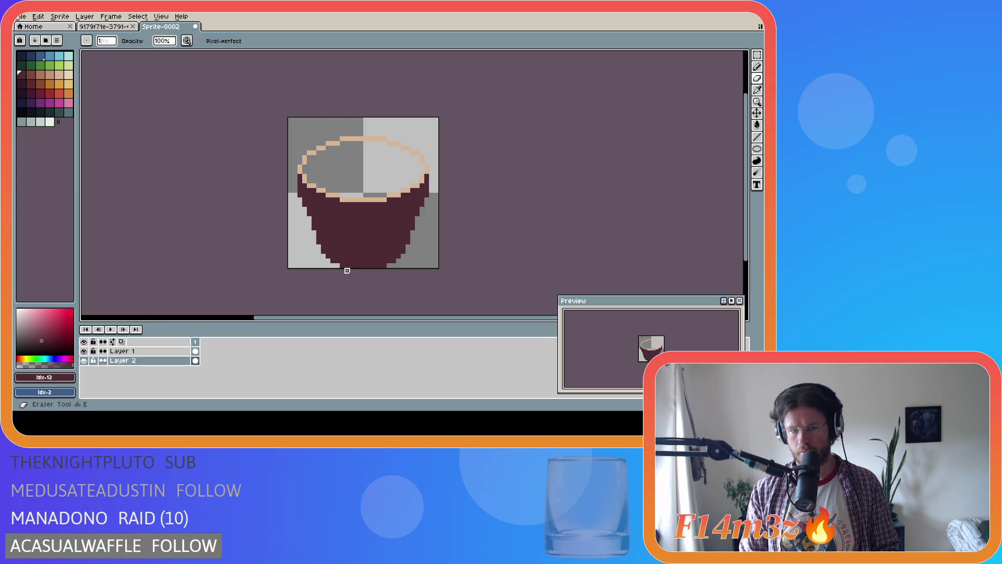
Step: Sample the tan rim colour and make Layer 1 active
key("ctrl")
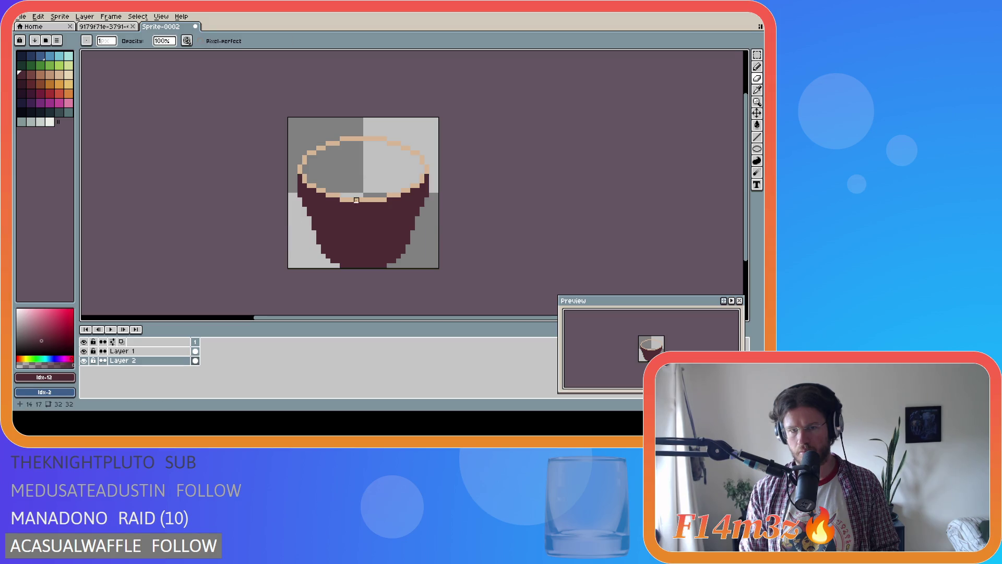
left_click(357, 199, "alt")
left_click(161, 353)
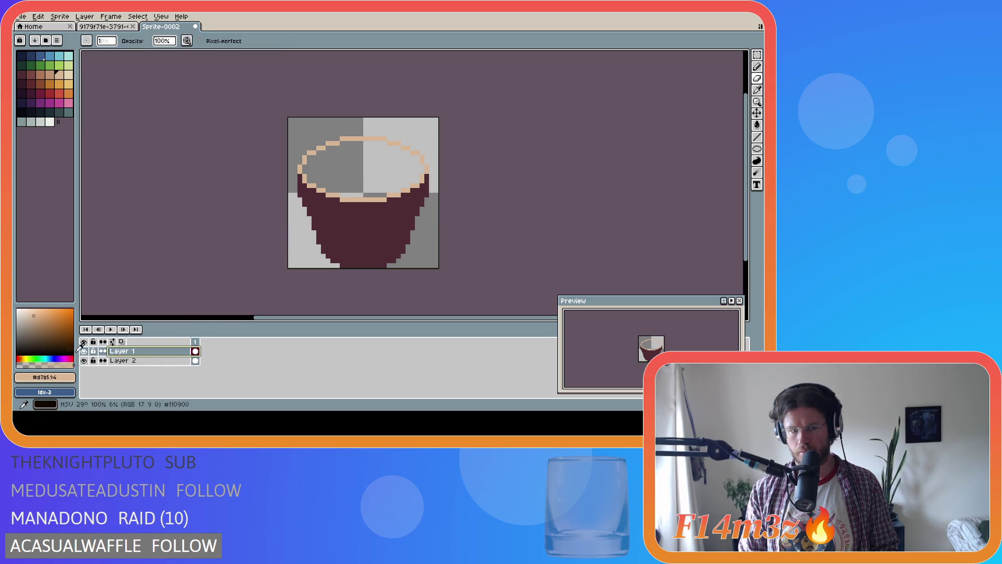
Step: Flood-fill the oval interior on Layer 1 with solid tan
key("g")
left_click(338, 185)
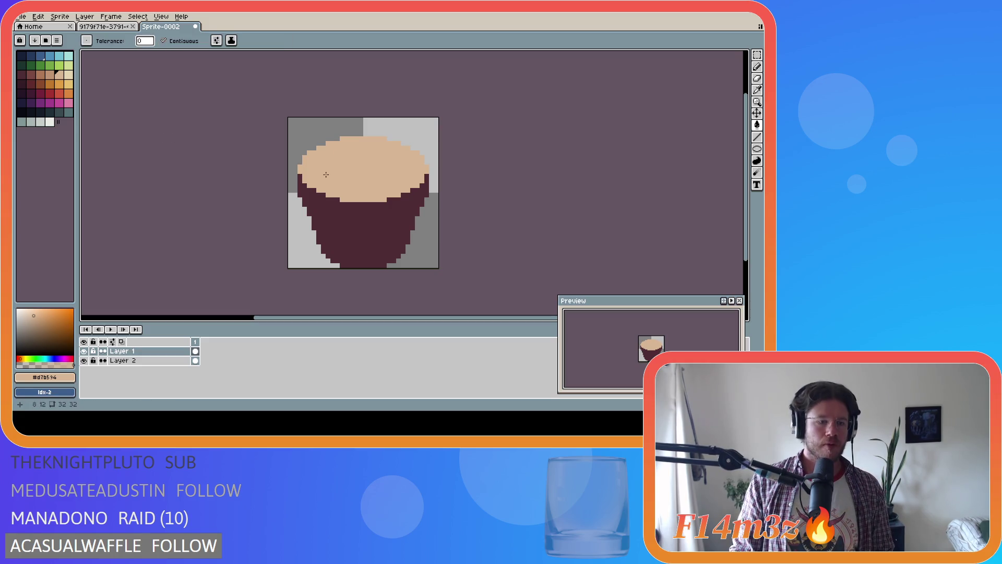
key("b")
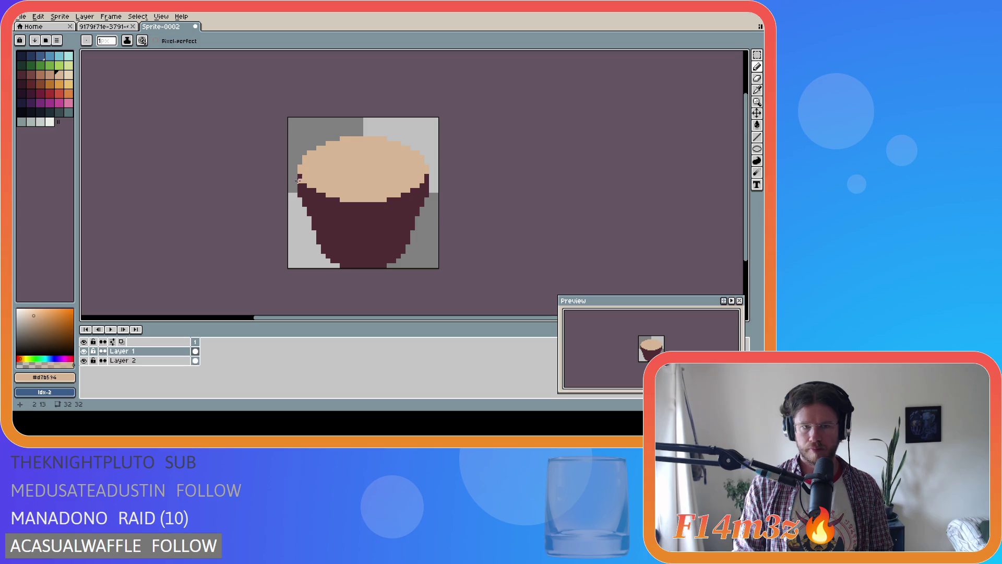
Step: Paint dark pixels along the frosting's upper-left rim
left_click_drag(297, 177, 298, 186)
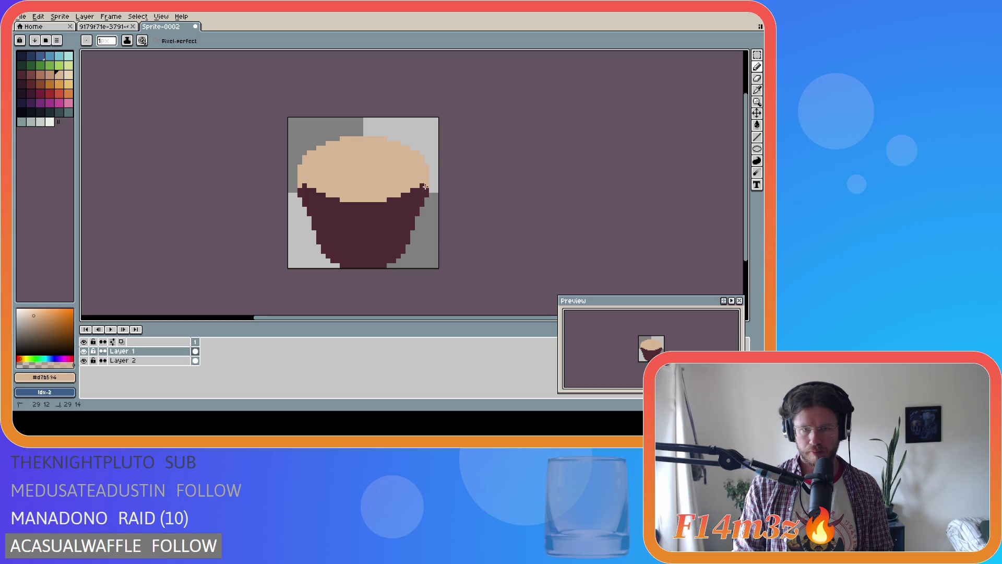
left_click_drag(309, 186, 316, 194)
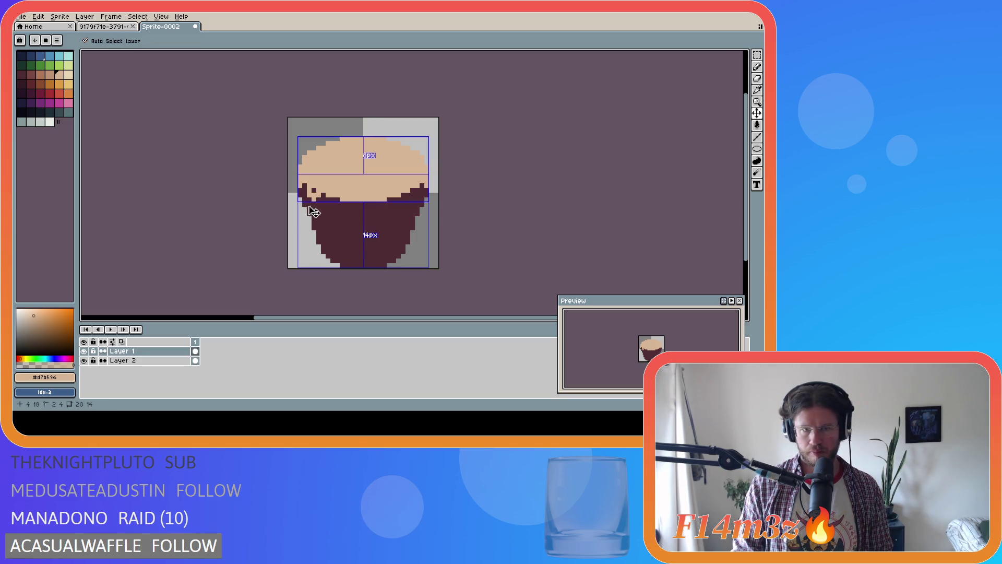
left_click(309, 195)
key("ctrl+z")
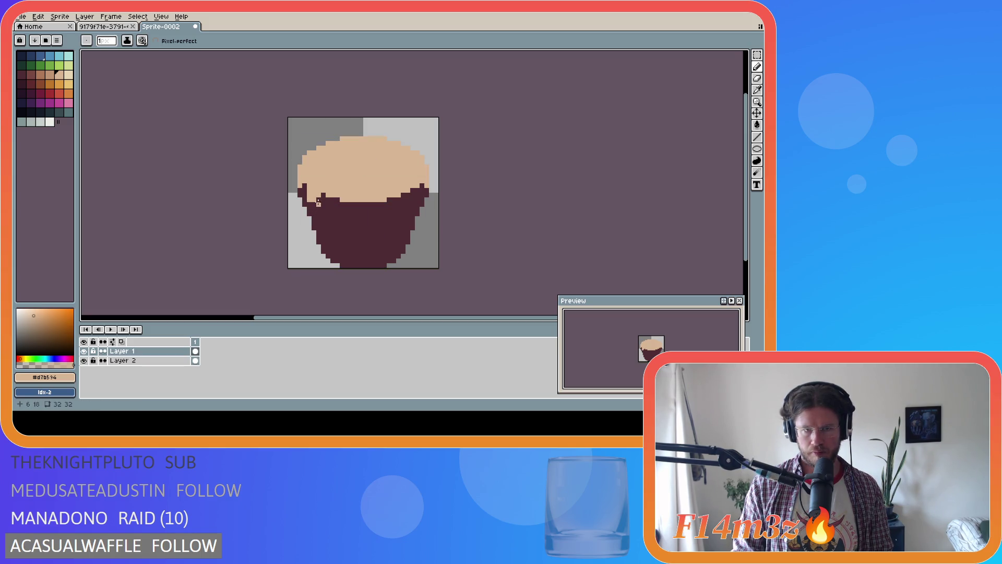
left_click_drag(310, 191, 309, 200)
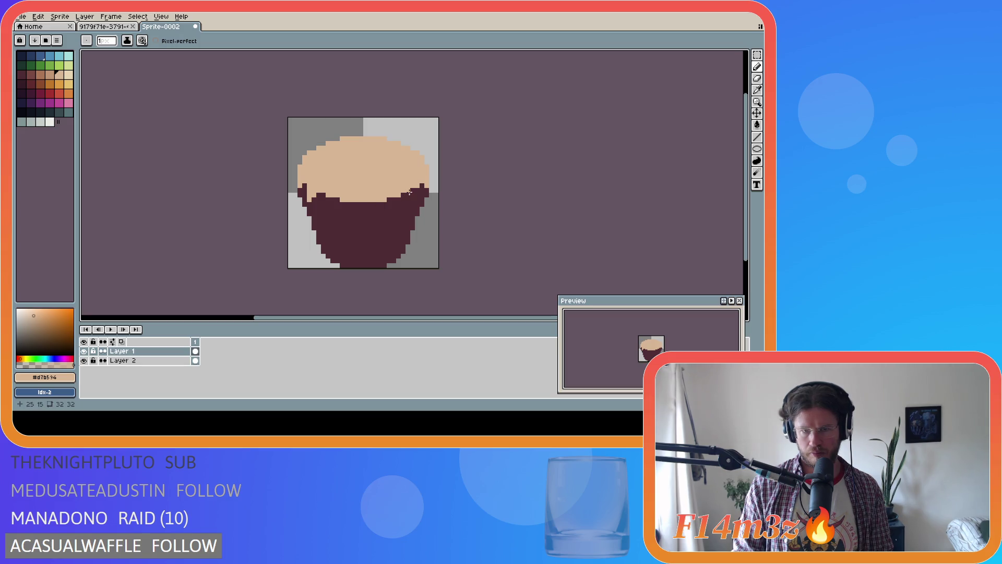
Step: Paint tan drips down the right rim and into the wrapper's left notch
left_click_drag(416, 190, 416, 199)
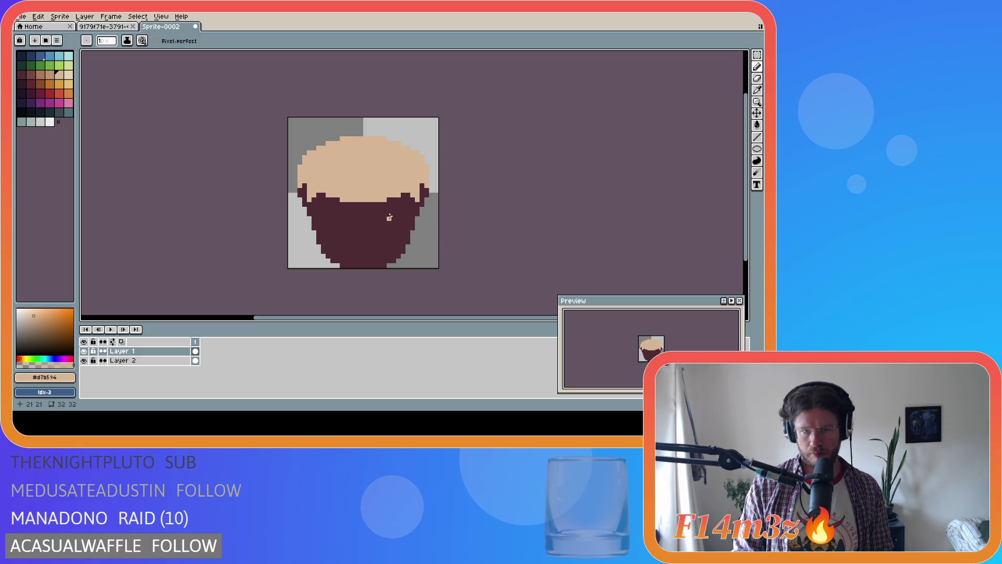
left_click_drag(328, 199, 332, 205)
left_click(335, 209)
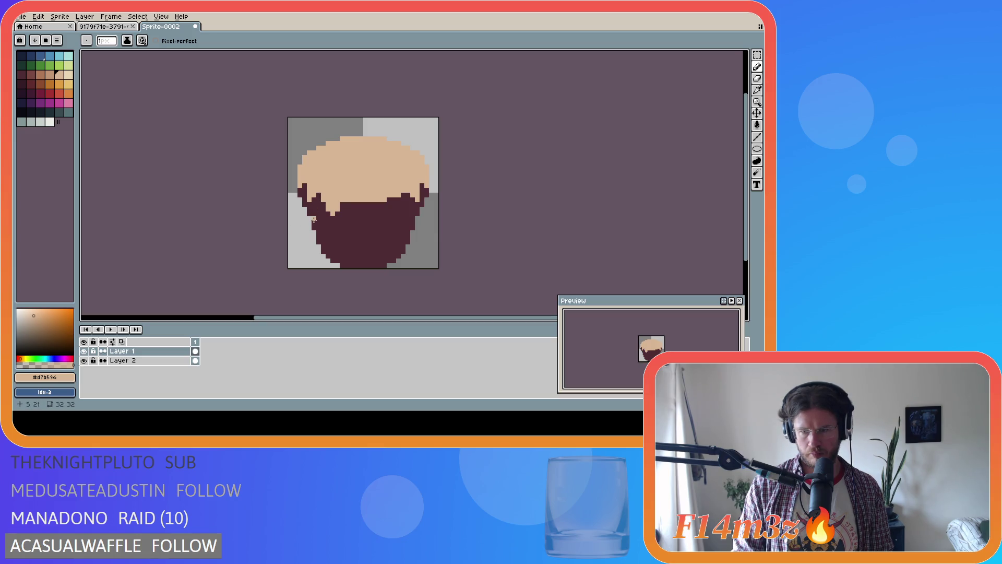
Step: Undo the drip strokes, briefly restore them, then remove them again
key("ctrl+z")
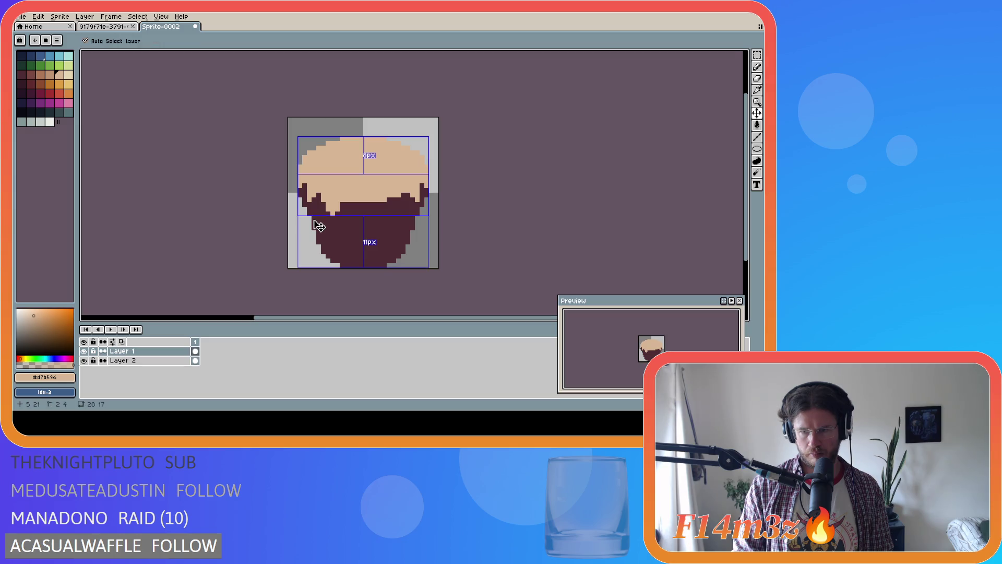
key("ctrl+z")
key("ctrl+z")
key("ctrl+z")
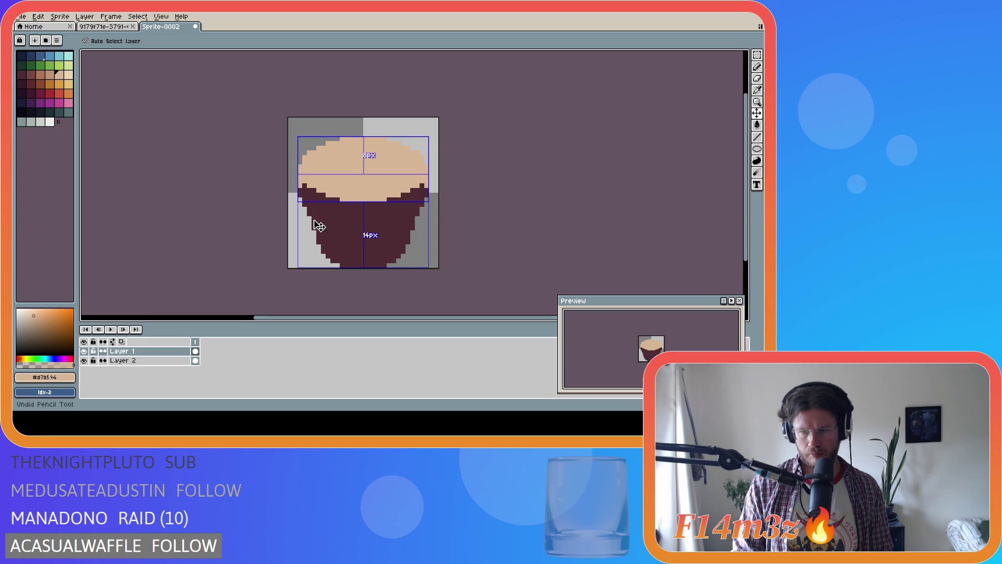
key("ctrl+y")
key("ctrl+y")
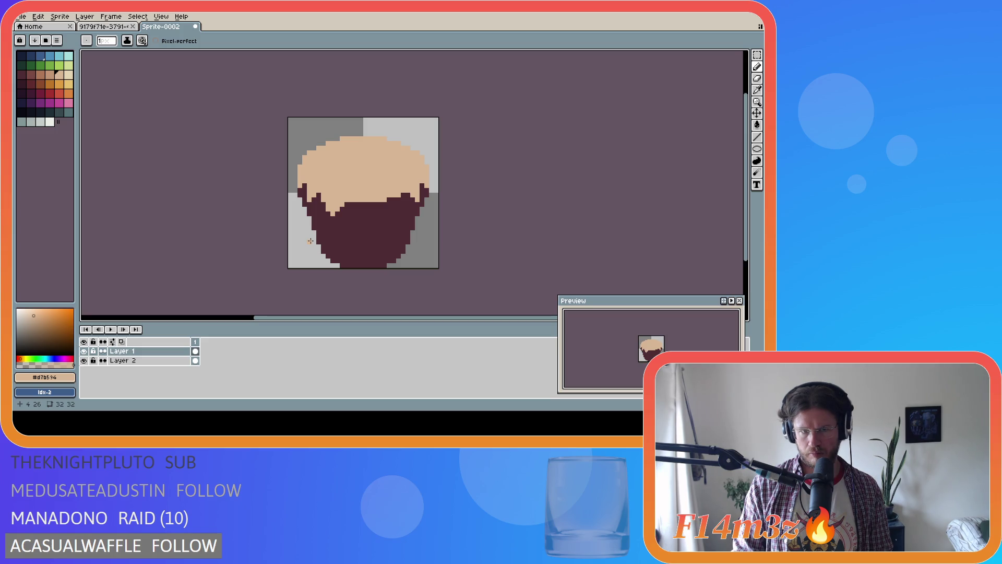
key("ctrl")
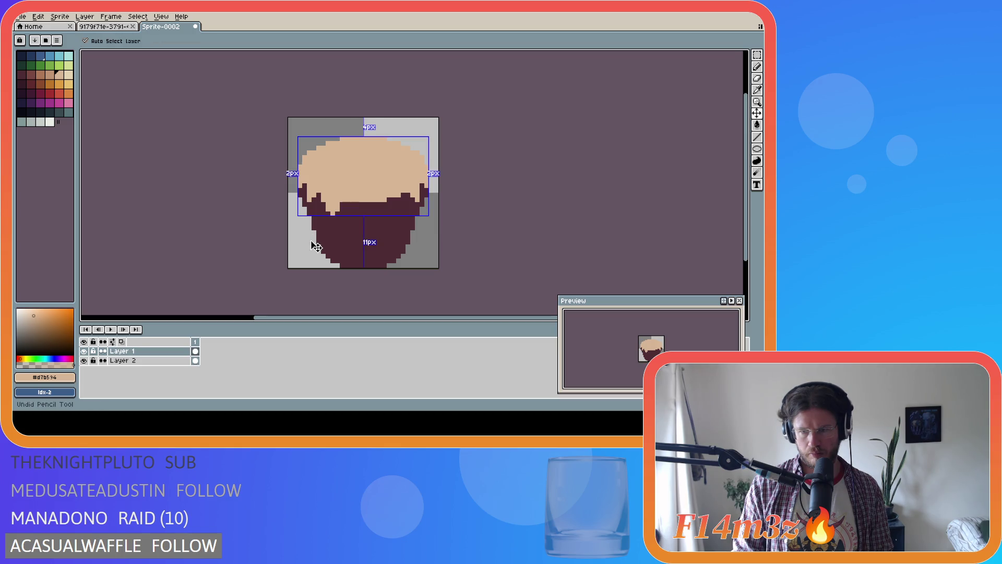
key("ctrl")
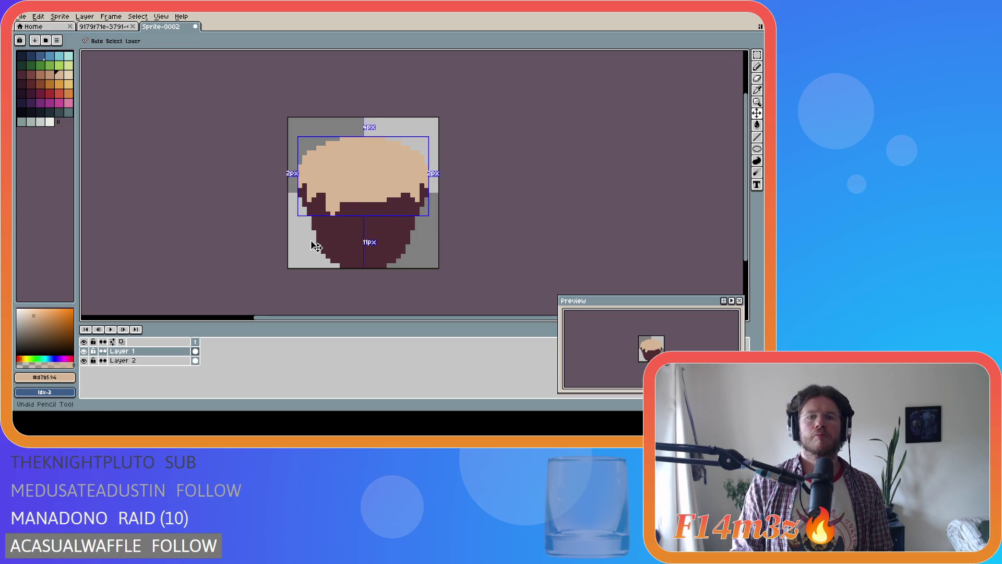
key("ctrl+z")
key("ctrl")
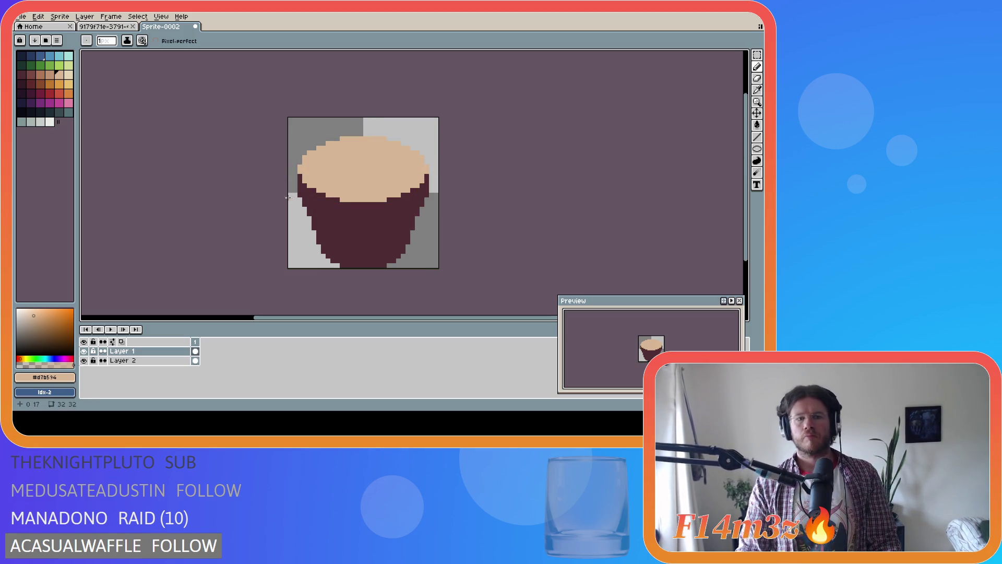
Step: Paint tan drips down the cup's left edge and into the left side of the rim
left_click_drag(298, 176, 298, 186)
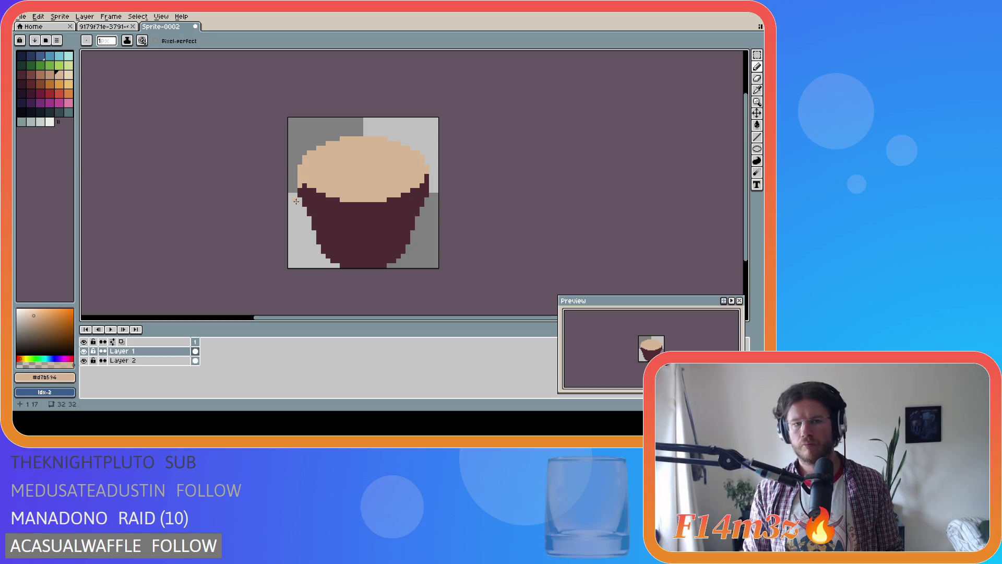
left_click_drag(311, 194, 320, 205)
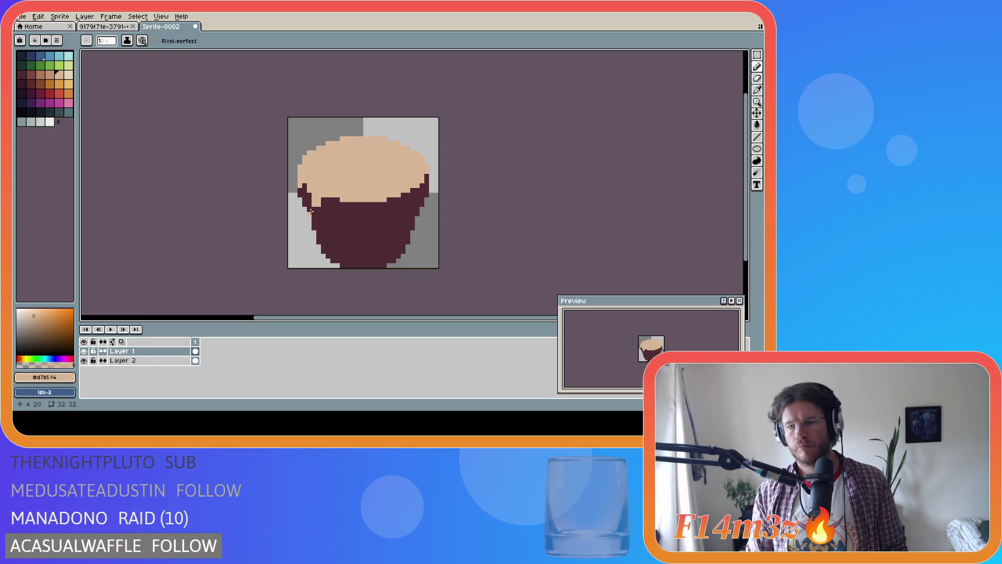
key("e")
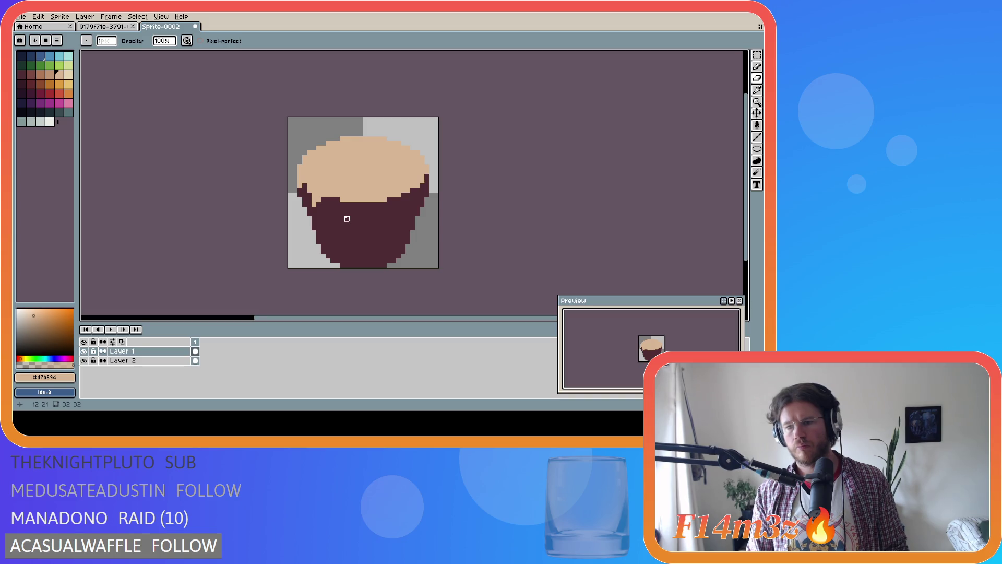
key("v")
key("b")
mouse_move(332, 199)
left_mouse_down()
mouse_move(336, 217)
mouse_move(348, 201)
mouse_move(327, 201)
mouse_move(342, 222)
mouse_move(338, 210)
left_mouse_up()
Step: Redo the left drip with one tan pixel below it, then add a drip down the rim's middle
key("ctrl+z")
left_click_drag(336, 208, 337, 198)
left_click(337, 218)
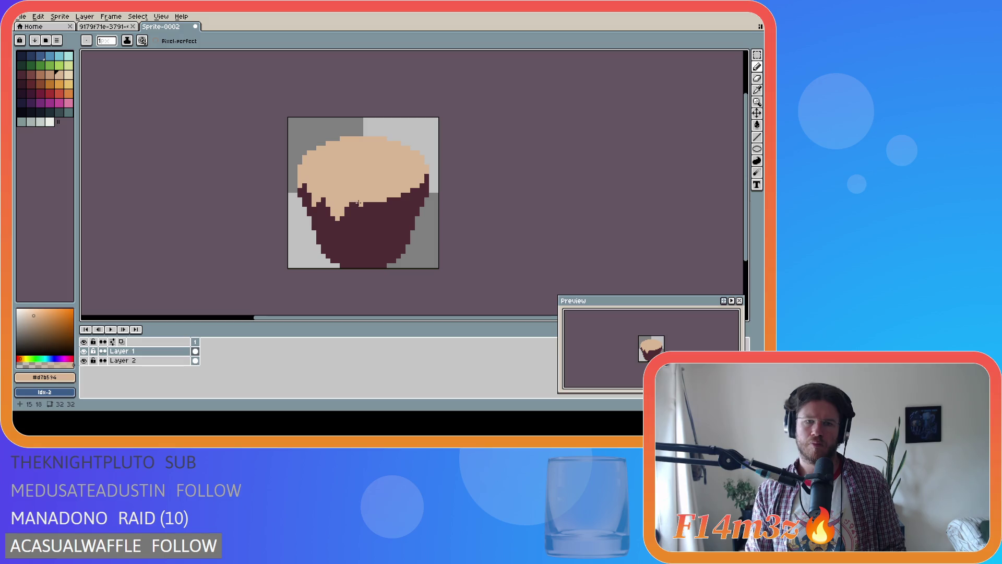
key("v")
key("b")
left_click_drag(361, 202, 366, 225)
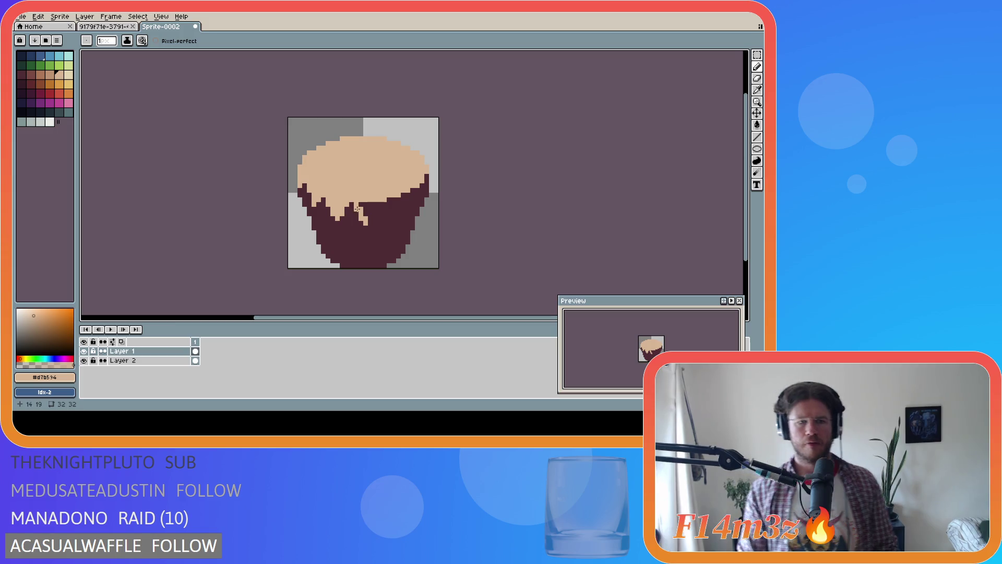
Step: Try a small 2x2 rectangular selection on the cupcake, then clear and undo it
key("m")
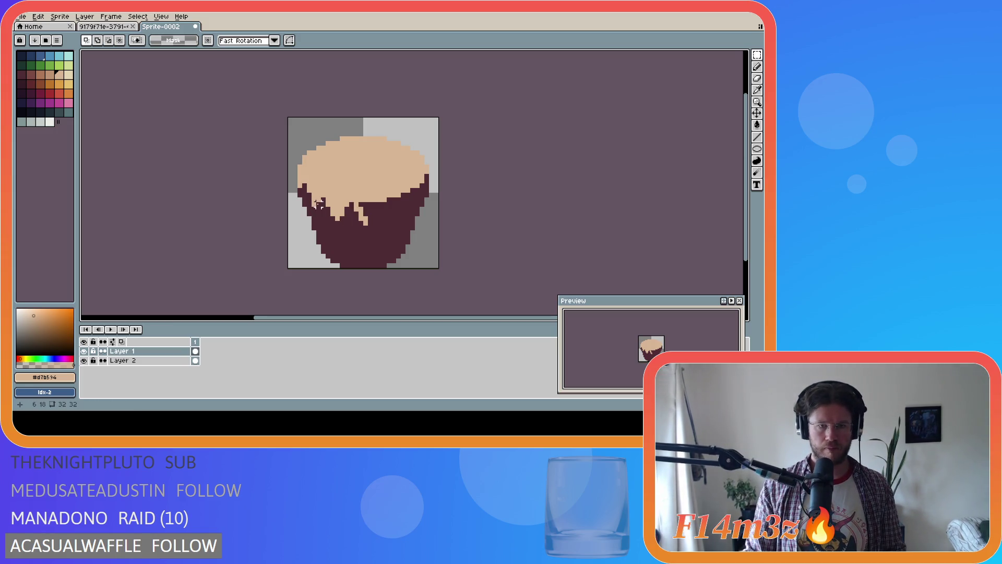
left_click_drag(319, 203, 314, 199)
key("ctrl+d")
key("ctrl+z")
Step: Step back and forward through the drip strokes, then select and release the drip area
key("v")
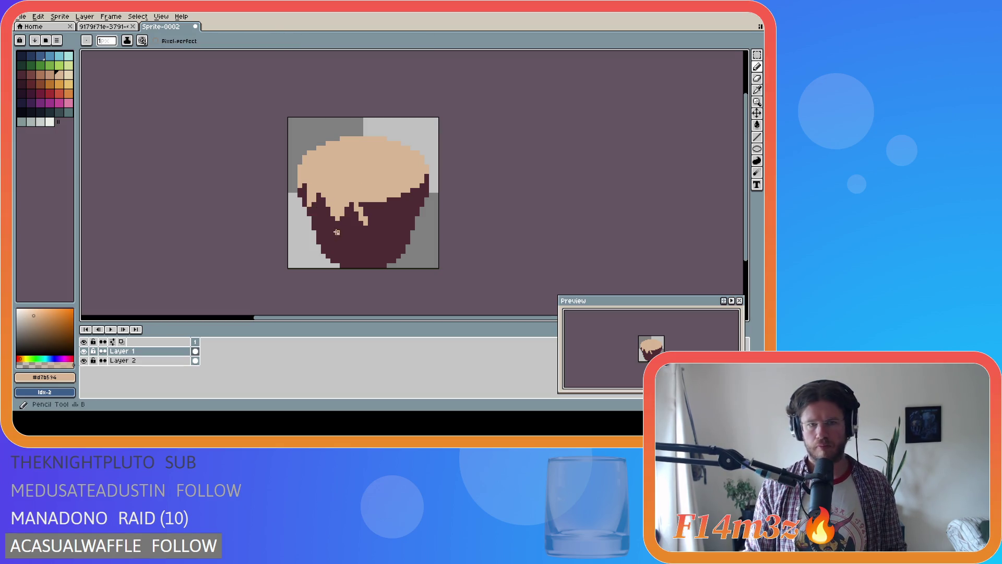
key("ctrl+z")
key("ctrl+z")
key("ctrl+z")
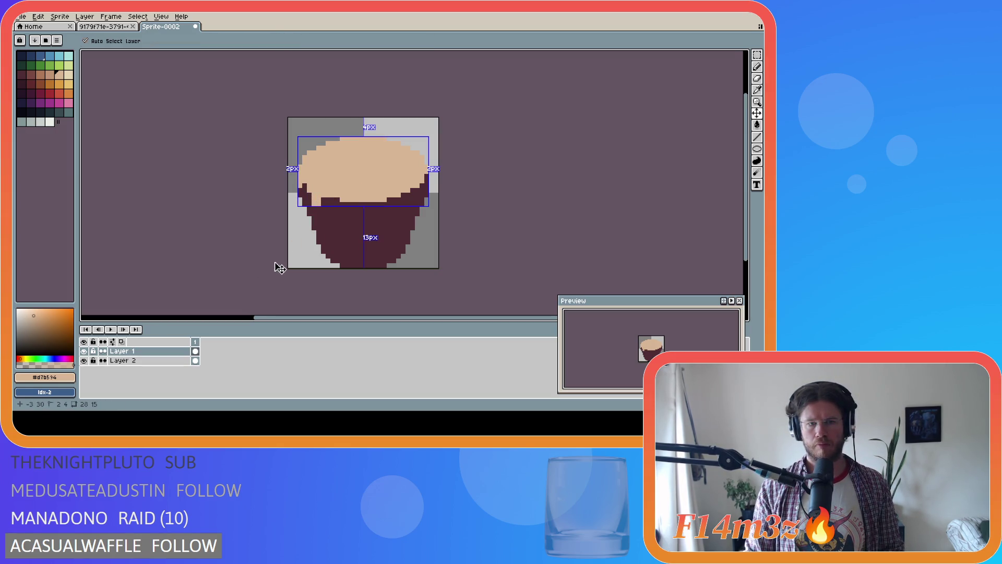
key("b")
key("ctrl+y")
key("ctrl+y")
key("ctrl+y")
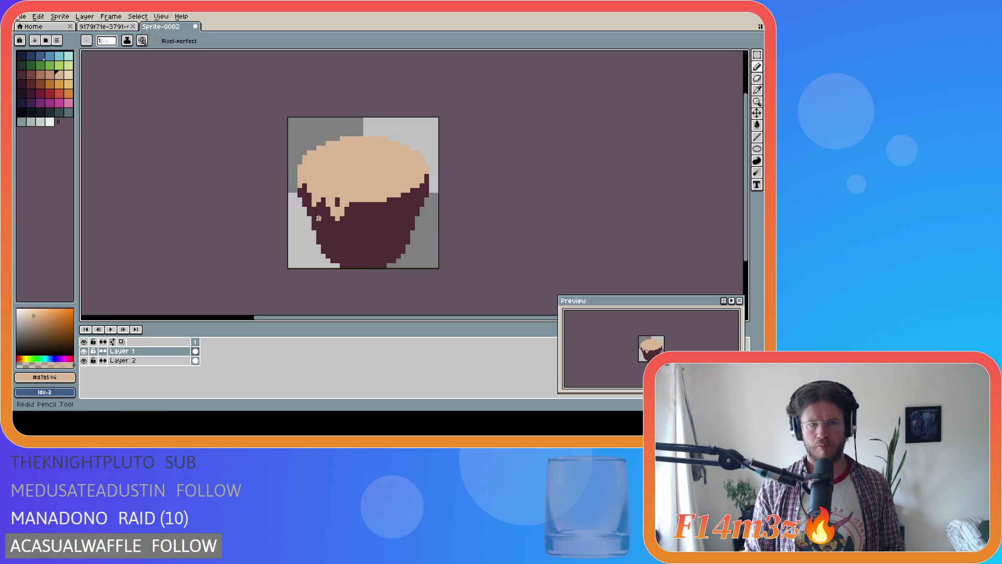
key("ctrl+y")
key("ctrl+y")
key("ctrl+y")
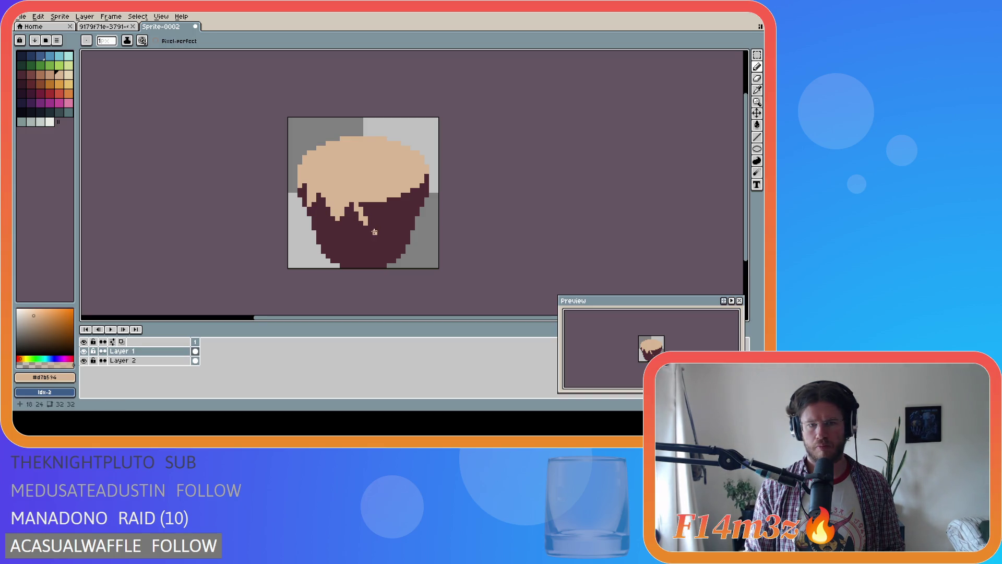
key("ctrl+y")
key("ctrl+y")
key("m")
left_click_drag(387, 238, 322, 204)
left_click(468, 239)
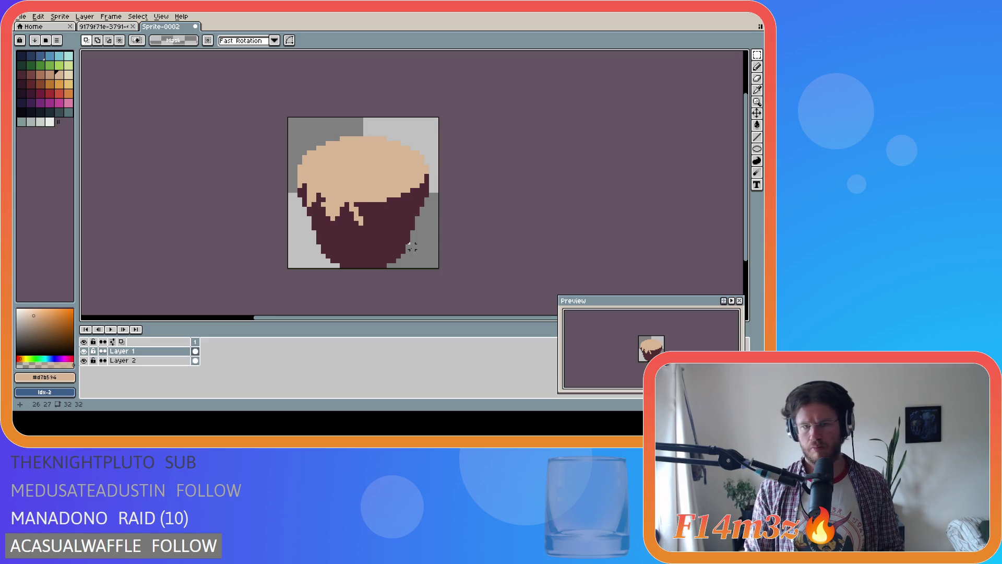
Step: Extend and thicken the centre drip with extra tan pixels
key("b")
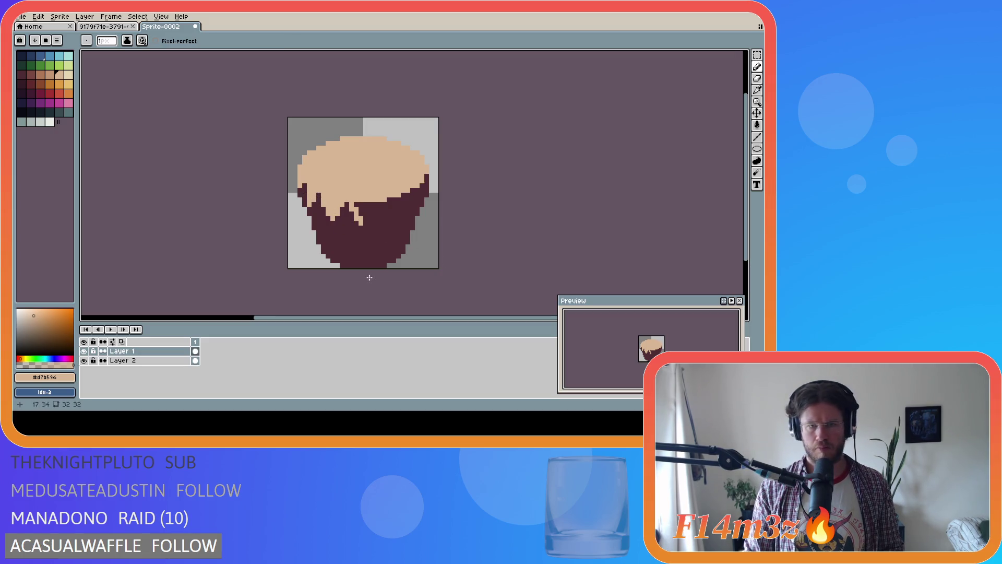
left_click(365, 223)
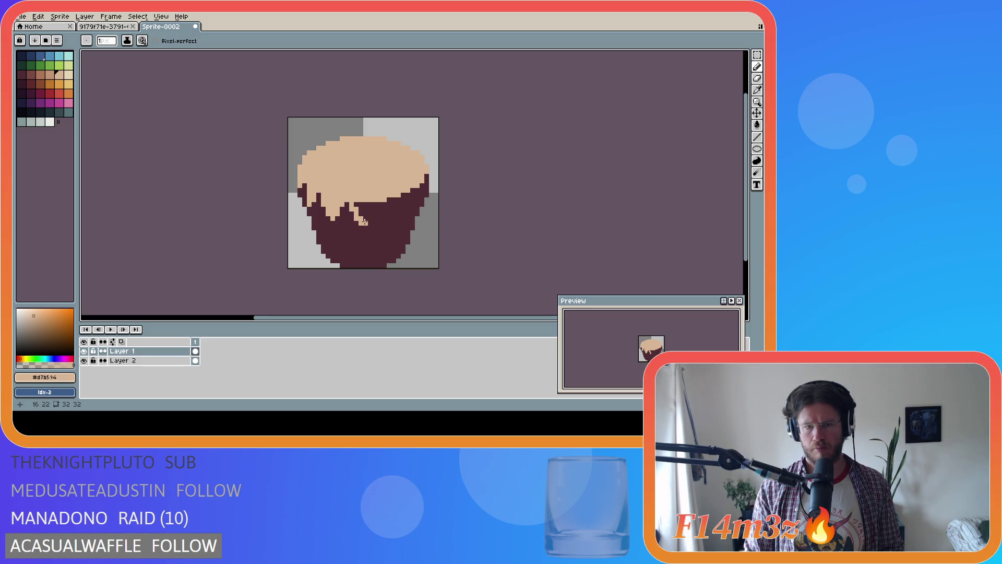
left_click(366, 219)
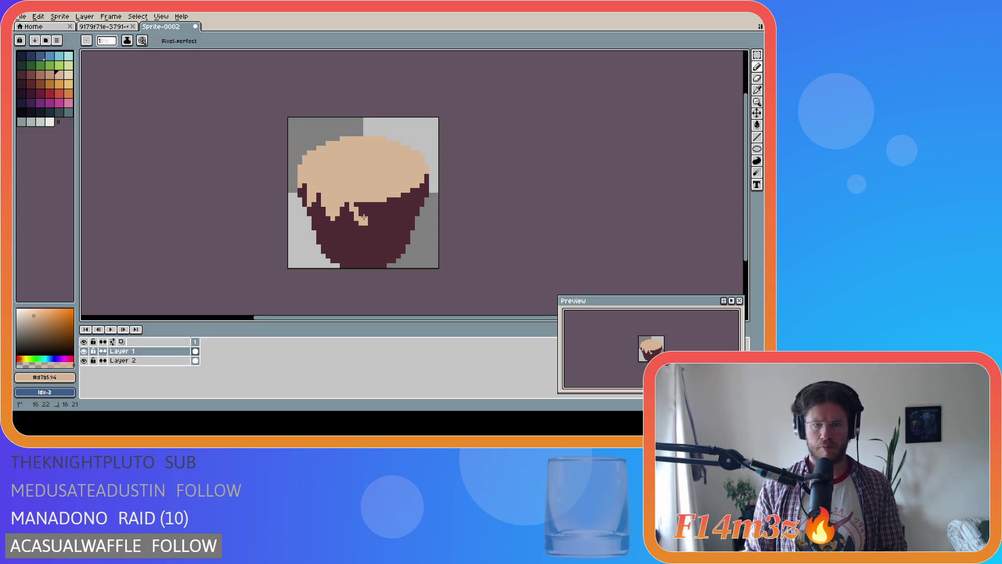
mouse_move(366, 218)
left_mouse_down()
mouse_move(375, 206)
mouse_move(356, 203)
left_mouse_up()
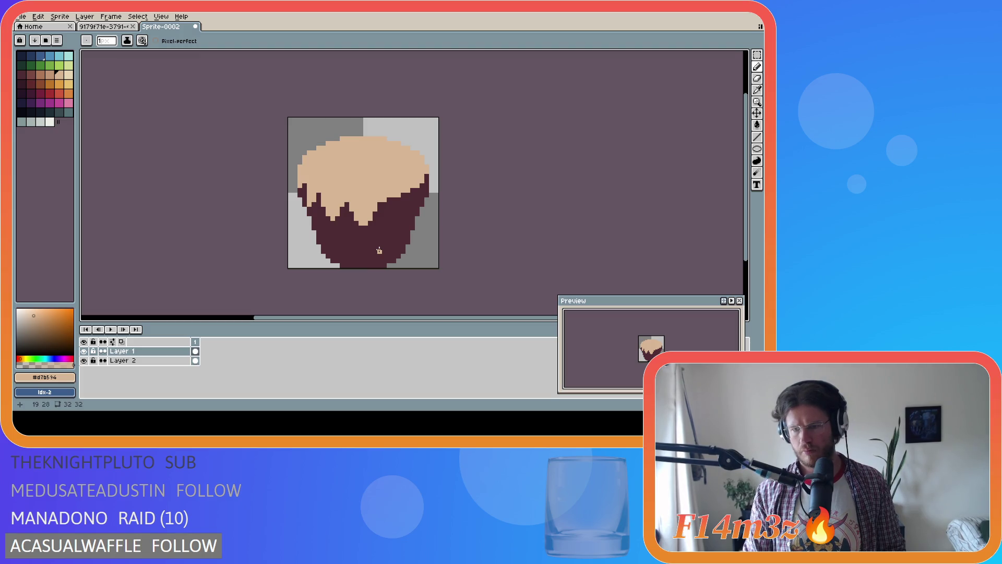
Step: Move a small piece of the left drip with the marquee, then undo and redo the last change
key("m")
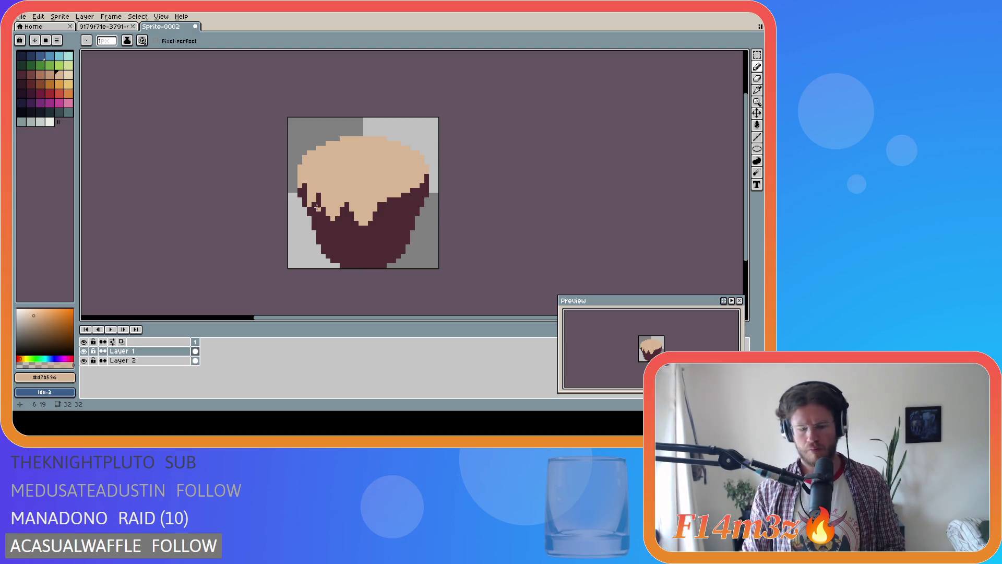
left_click_drag(308, 209, 316, 192)
left_click(474, 187)
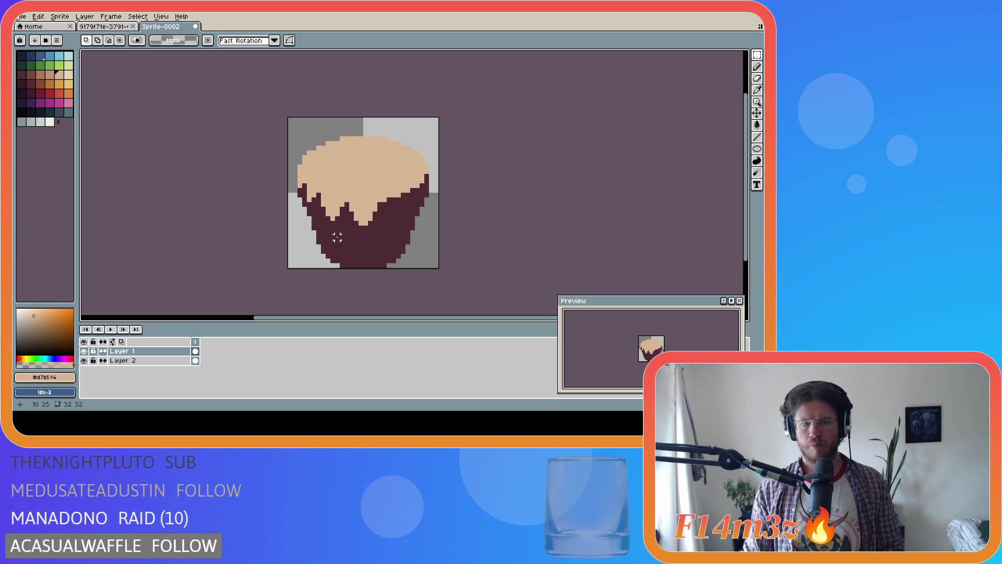
key("b")
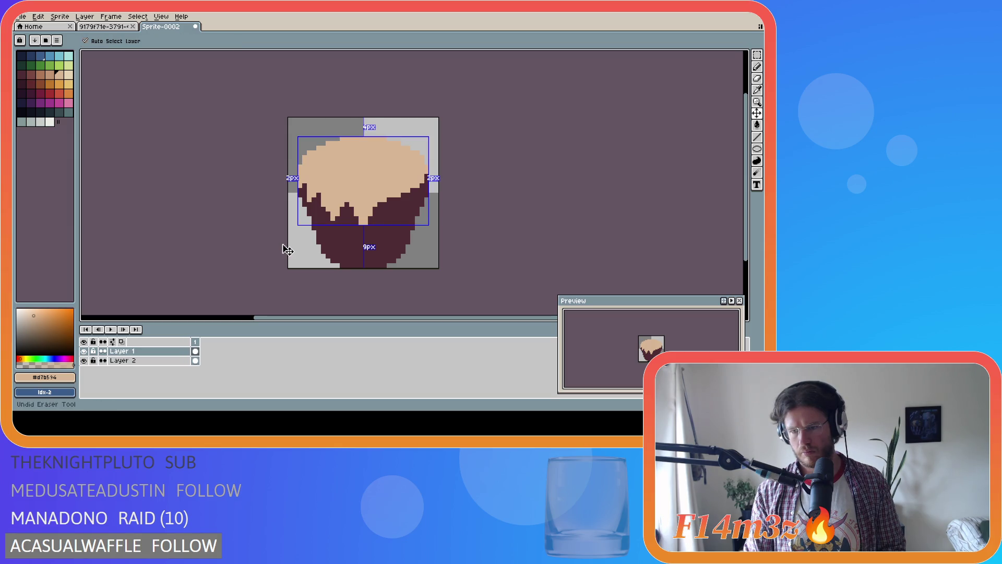
key("ctrl+z")
key("ctrl+y")
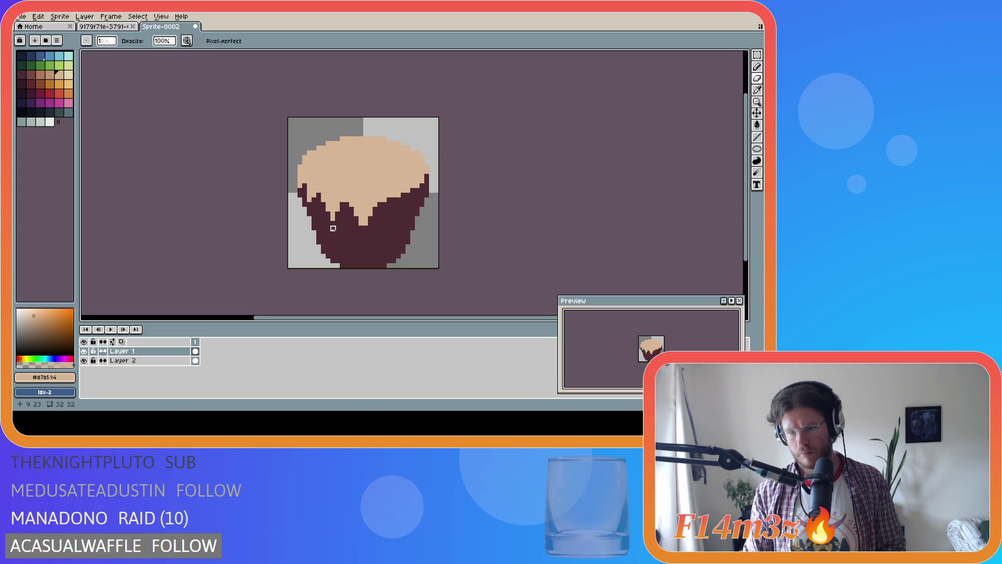
key("b")
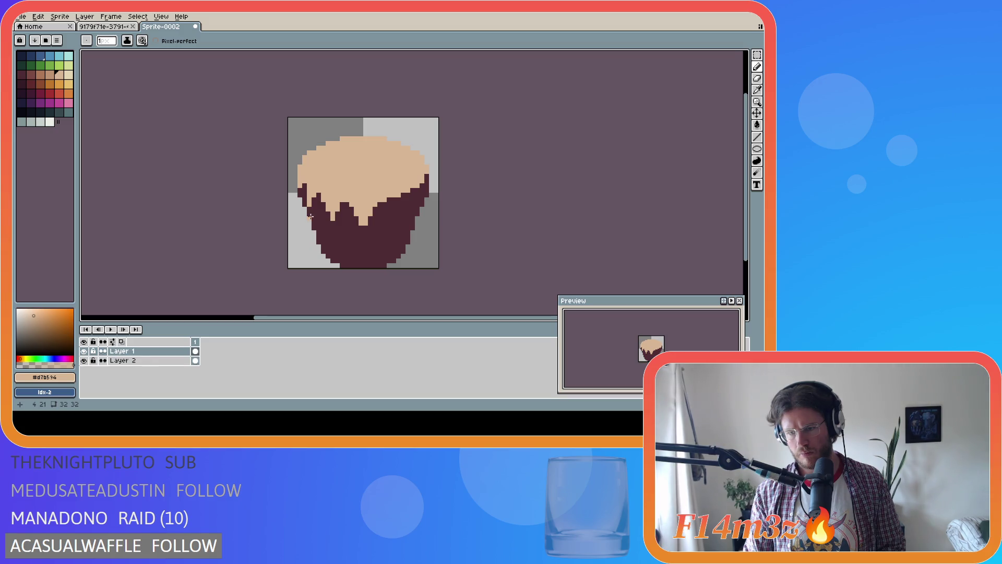
Step: Undo and redo until the left-edge pencil stroke is back, then show transform handles around the sprite
key("e")
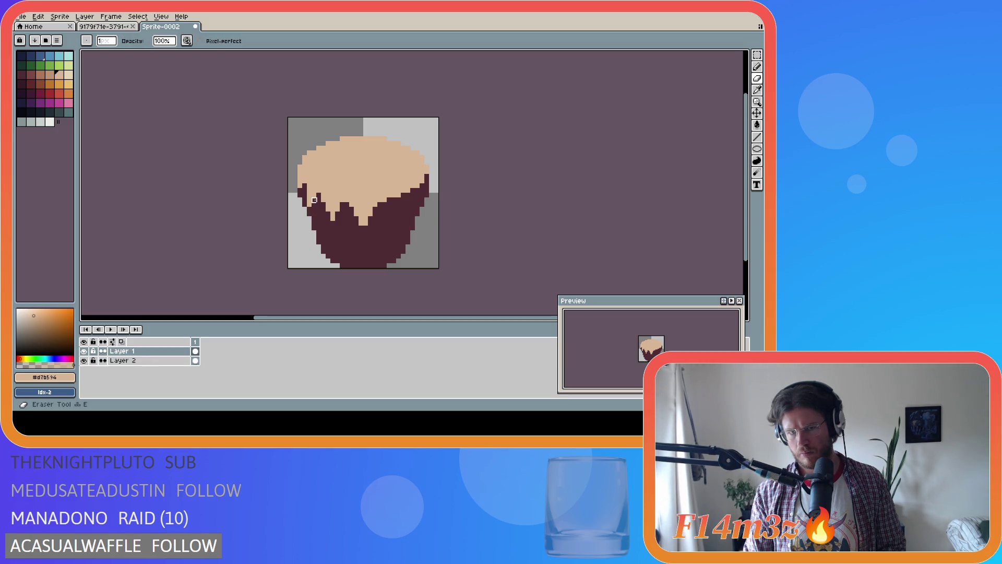
key("ctrl")
key("ctrl")
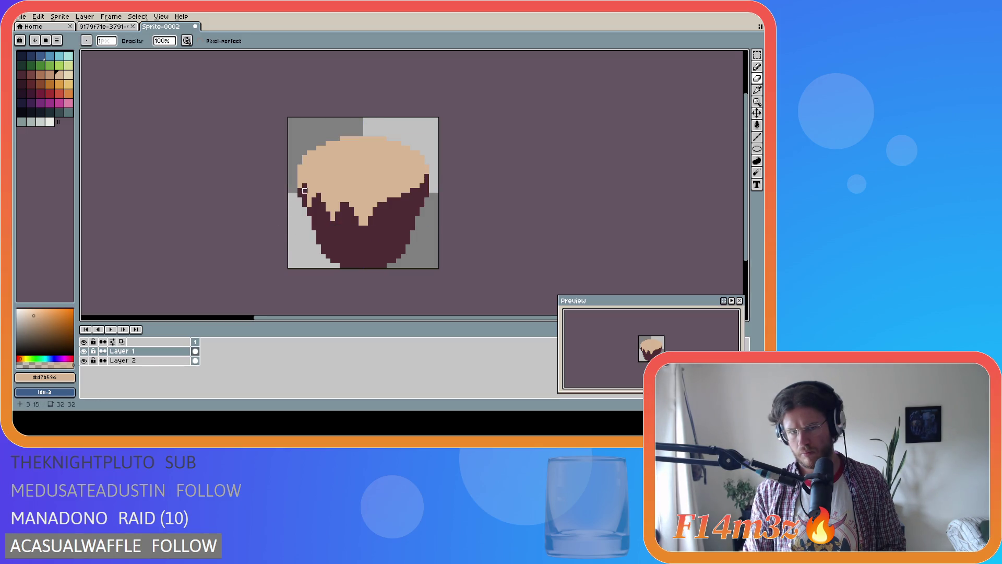
key("b")
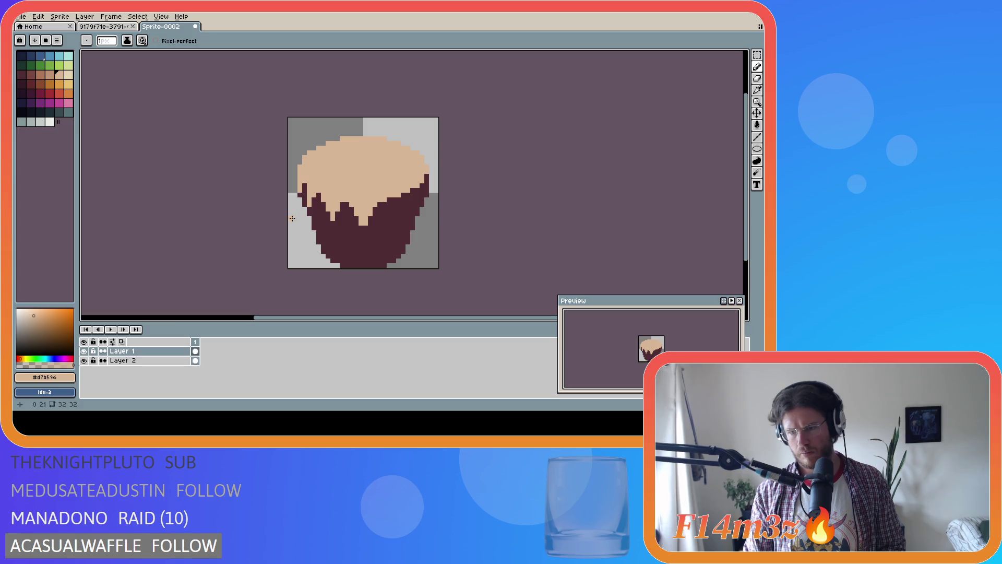
key("ctrl")
key("ctrl+z")
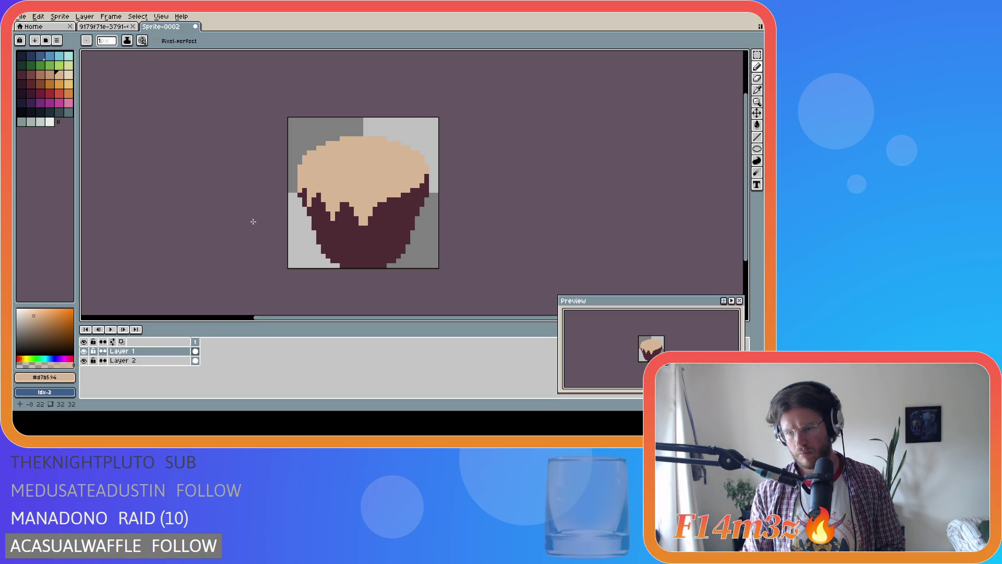
key("ctrl+z")
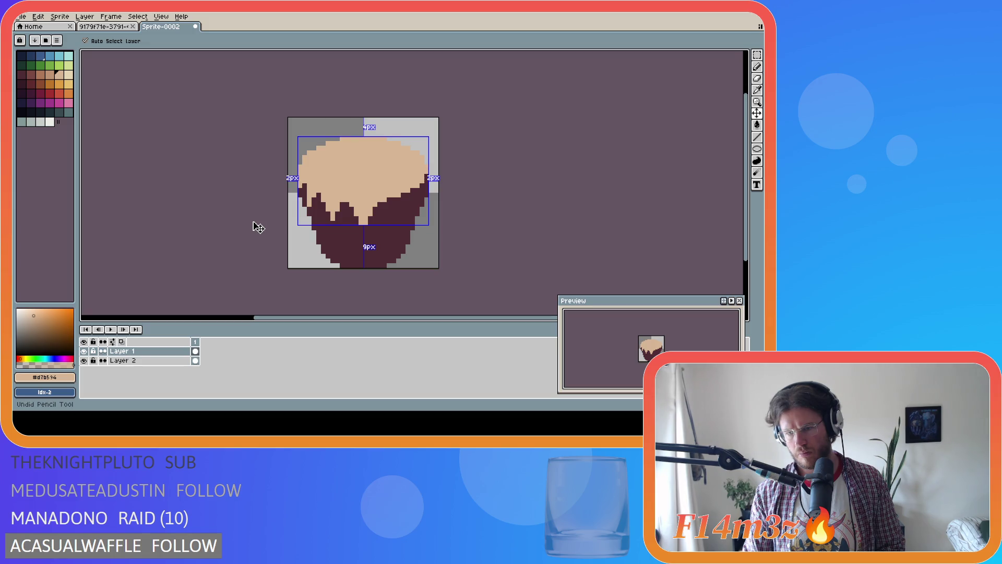
key("ctrl+y")
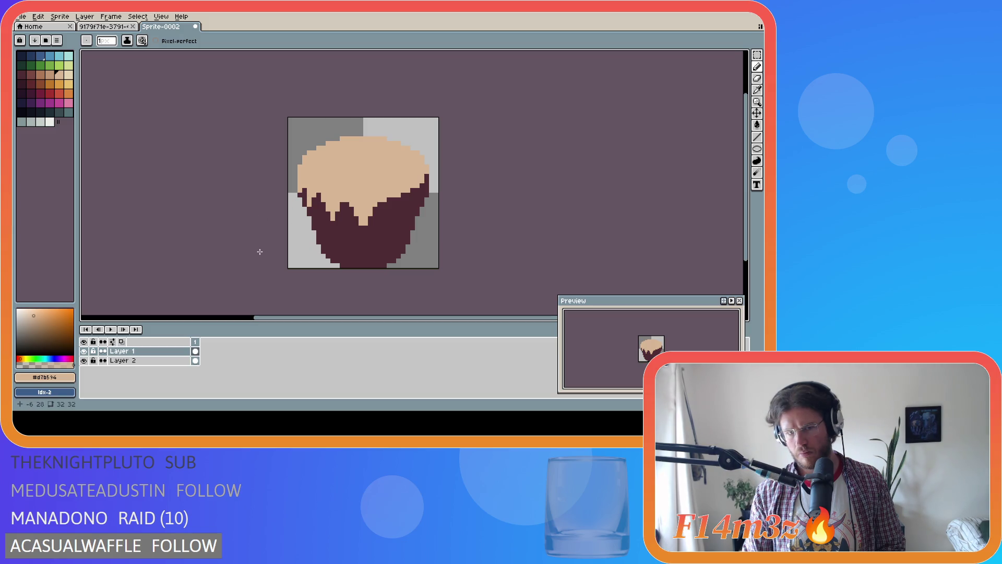
key("ctrl+z")
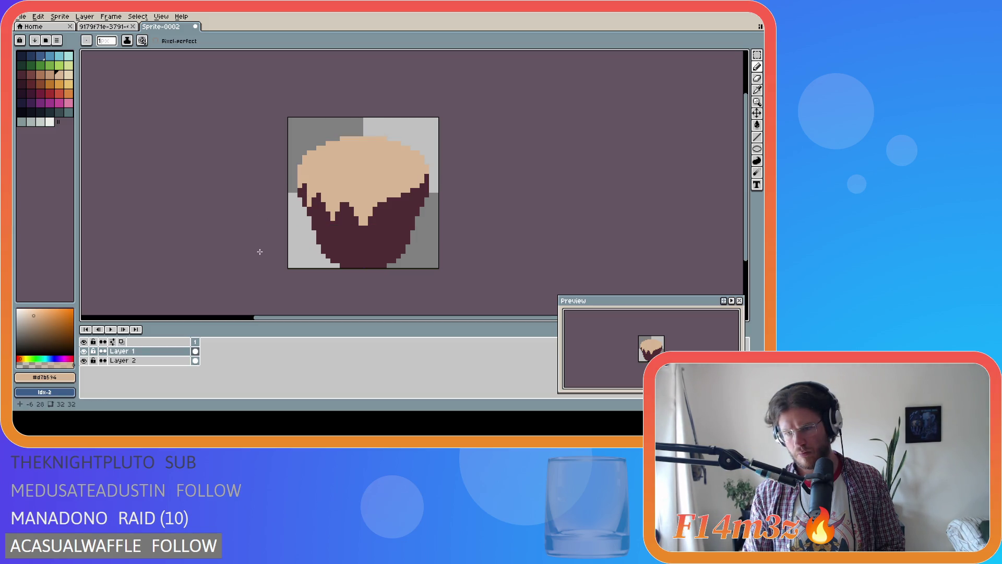
key("ctrl+y")
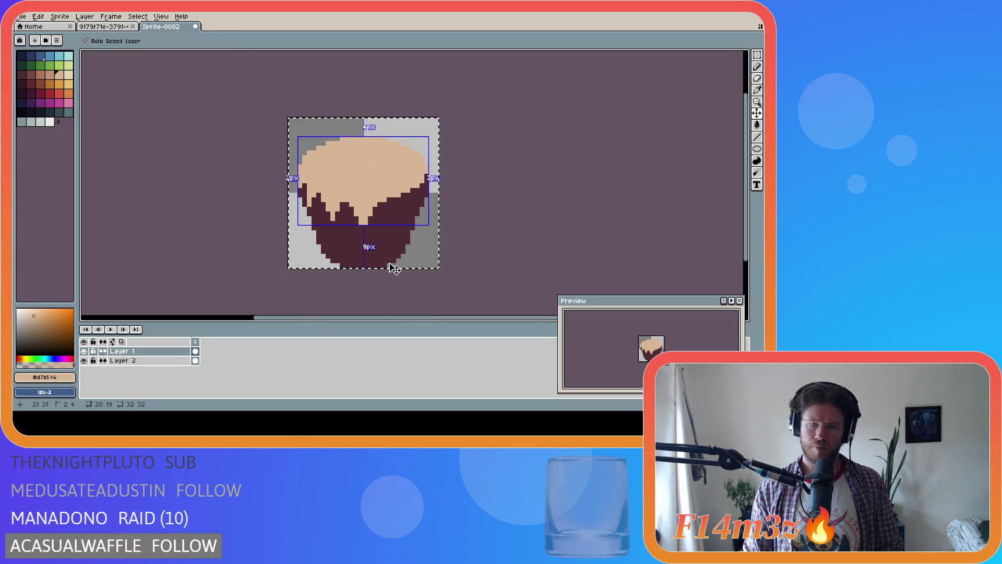
left_click(412, 253, "ctrl")
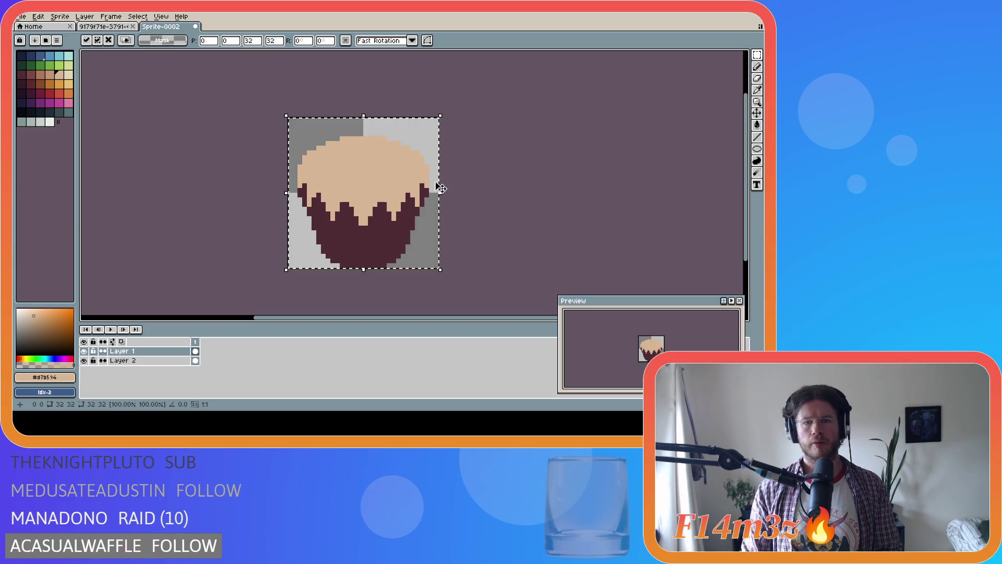
Step: Commit the transform unchanged and select strips along the cupcake's left and right edges
left_click(477, 194)
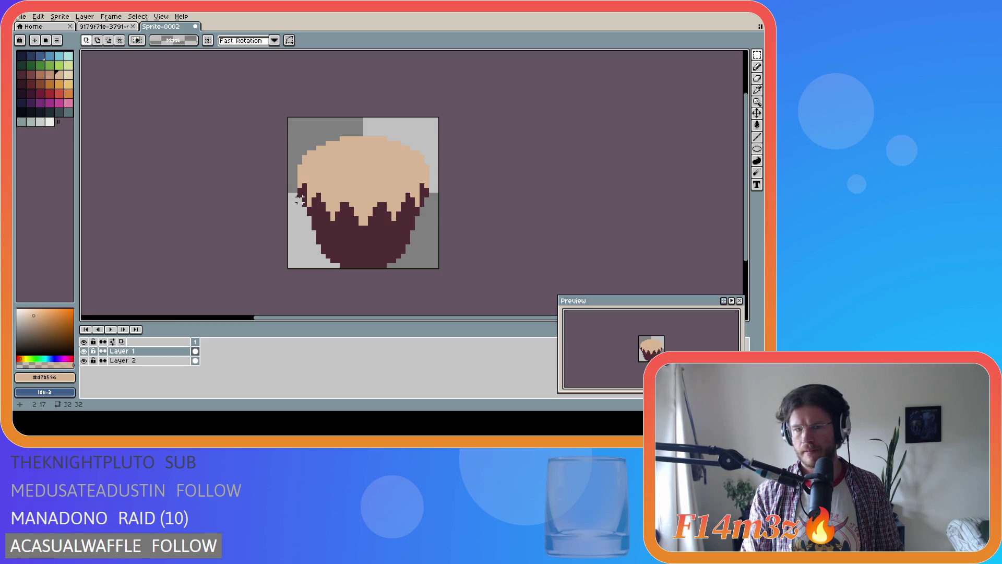
left_click_drag(301, 210, 294, 128)
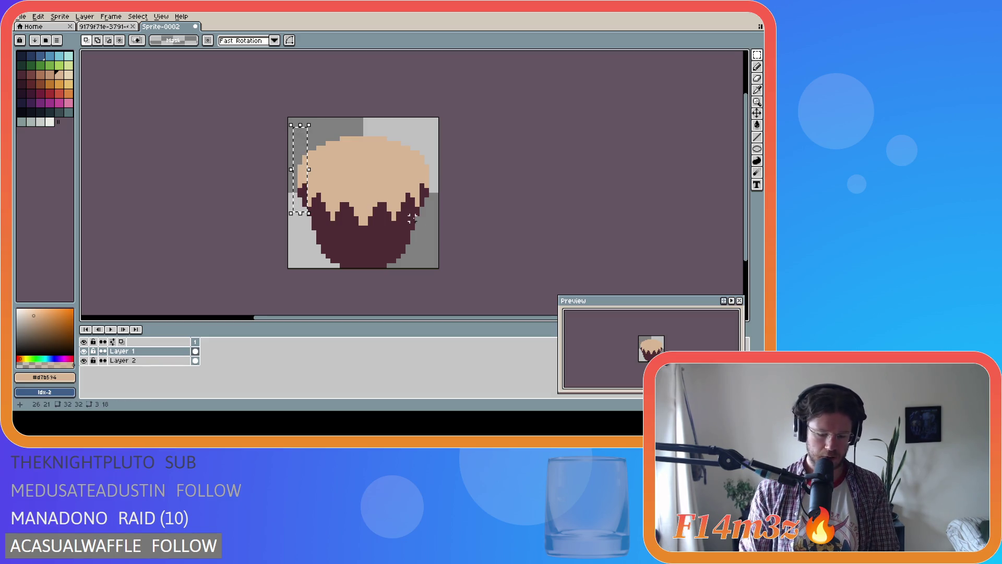
left_click_drag(439, 216, 427, 160)
left_click(487, 215)
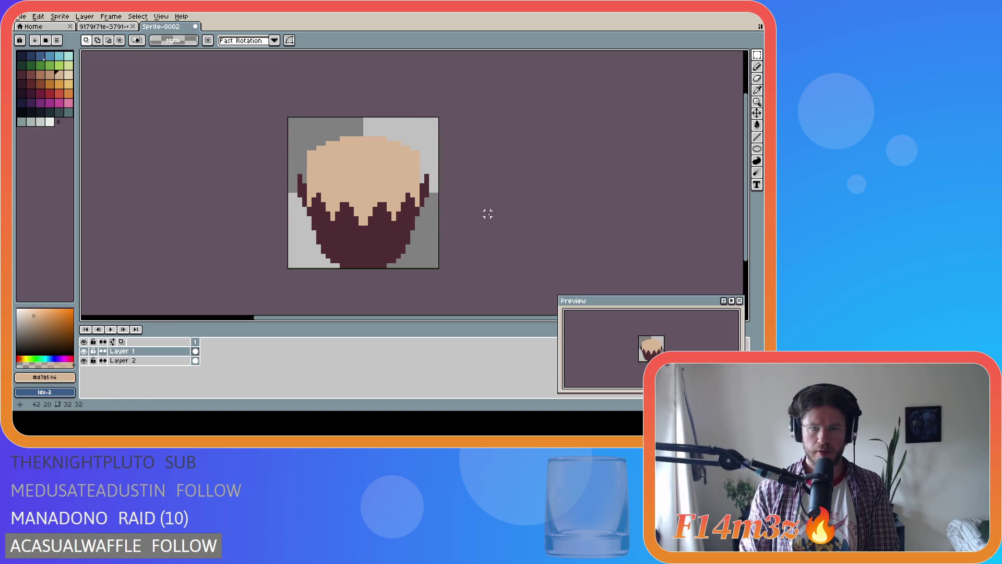
Step: On Layer 2, clear the dark pixels along the left edge and select the right-edge strip
left_click(122, 360)
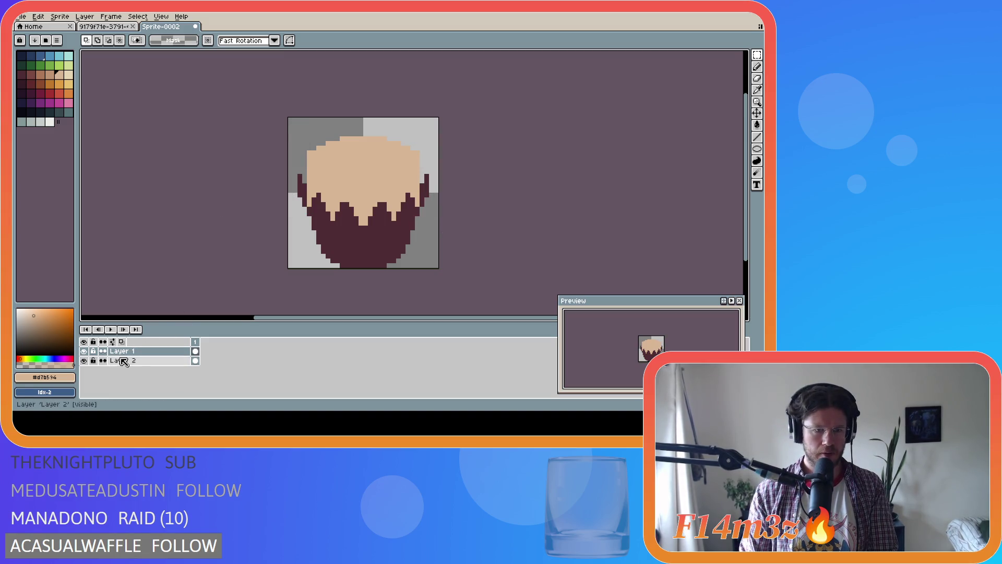
left_click_drag(295, 152, 293, 201)
key("ctrl+z")
left_click_drag(440, 218, 424, 159)
left_click_drag(430, 217, 421, 153)
left_click(472, 208)
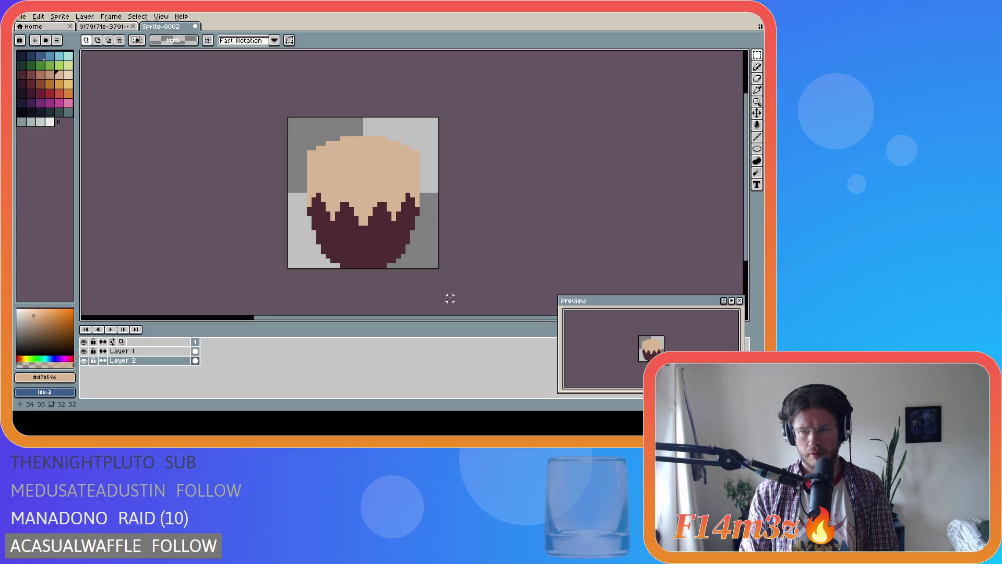
Step: Select and release another area on the cupcake's right side
key("m")
left_click_drag(422, 213, 408, 176)
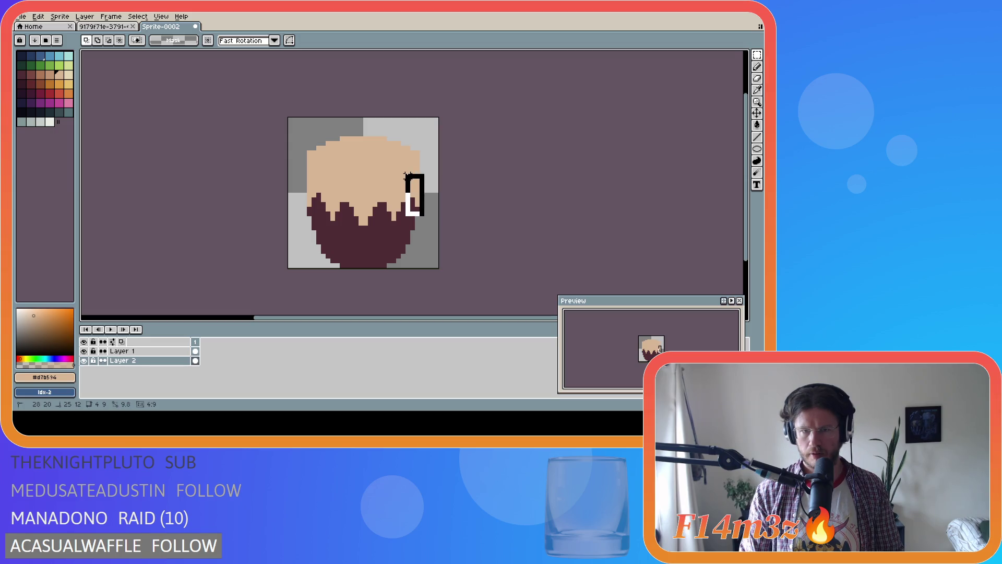
left_click(441, 194)
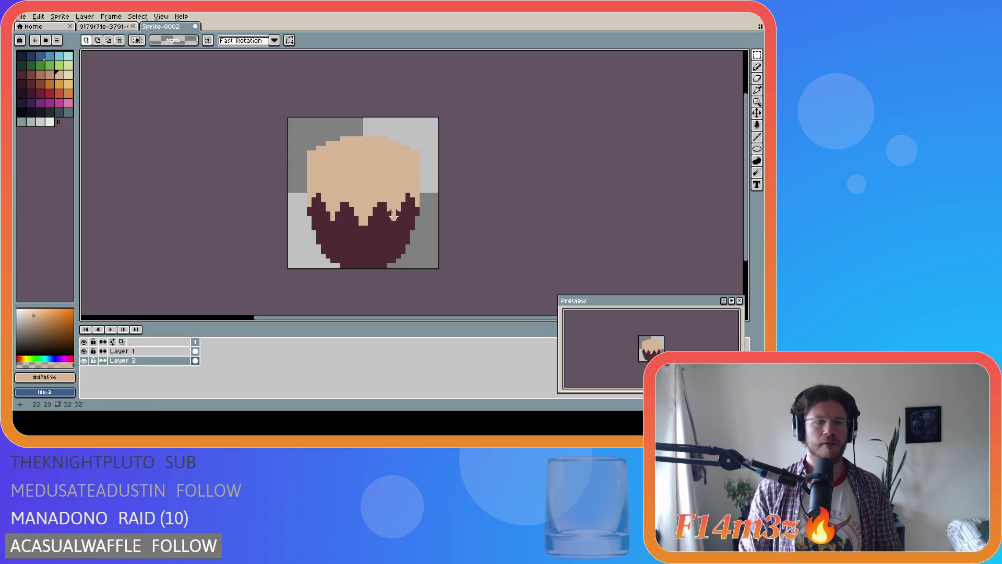
left_click(757, 149)
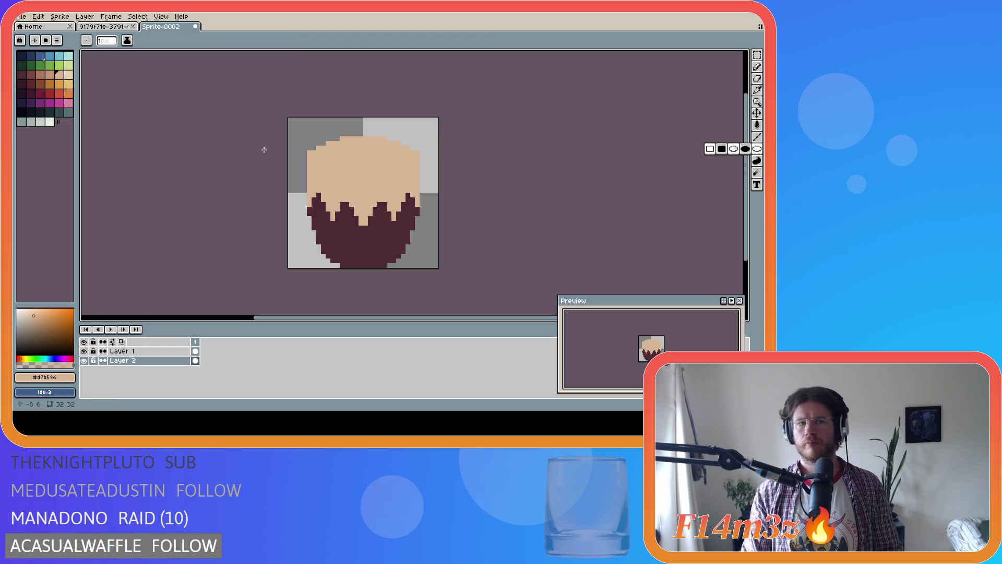
Step: Add Layer 3 above Layer 1 and draw a cyan oval over the frosting top
left_click(152, 351)
key("shift+n")
mouse_move(309, 134)
left_mouse_down()
mouse_move(417, 206)
mouse_move(310, 137)
mouse_move(358, 179)
mouse_move(419, 180)
left_mouse_up()
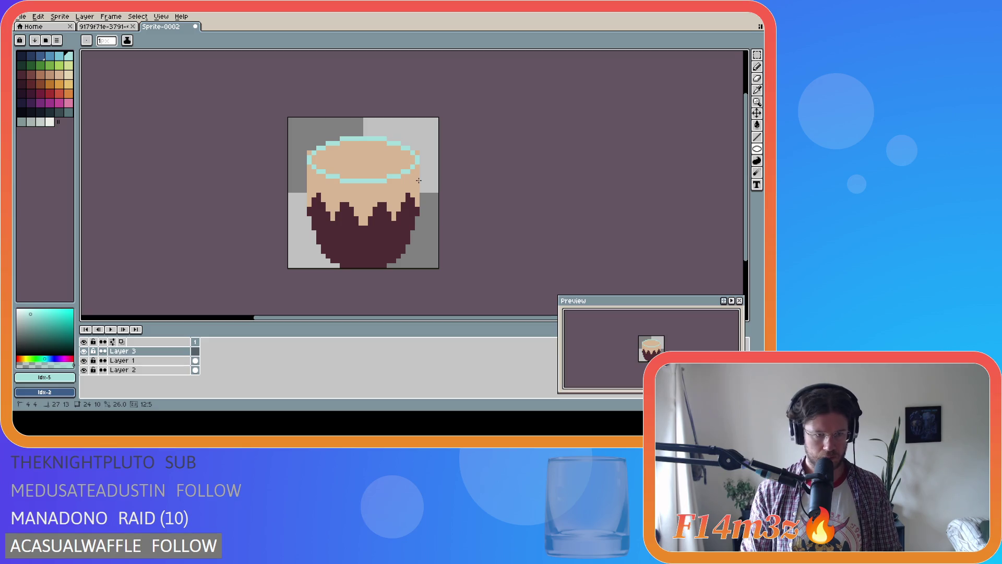
left_click_drag(419, 181, 417, 189)
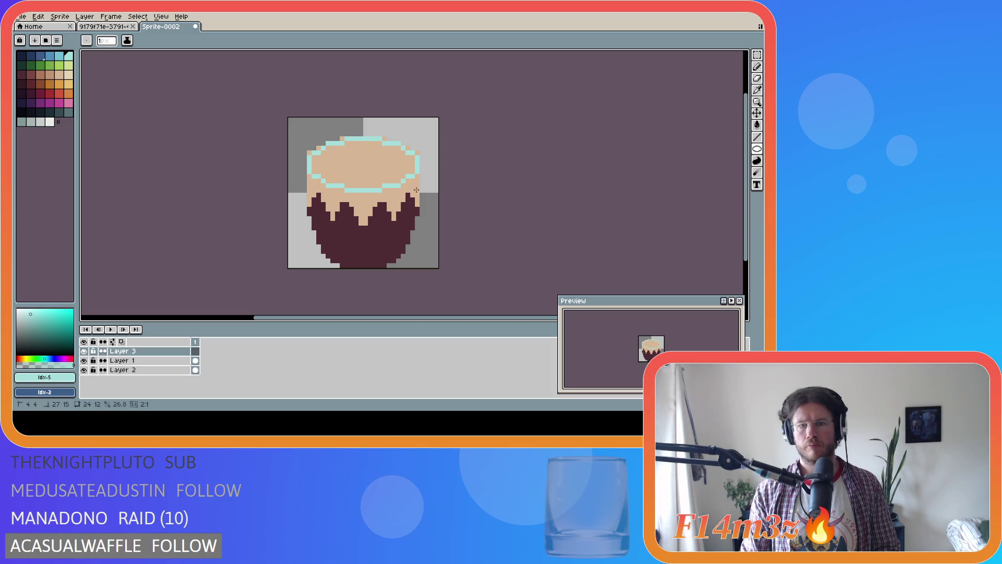
left_click_drag(417, 190, 416, 190)
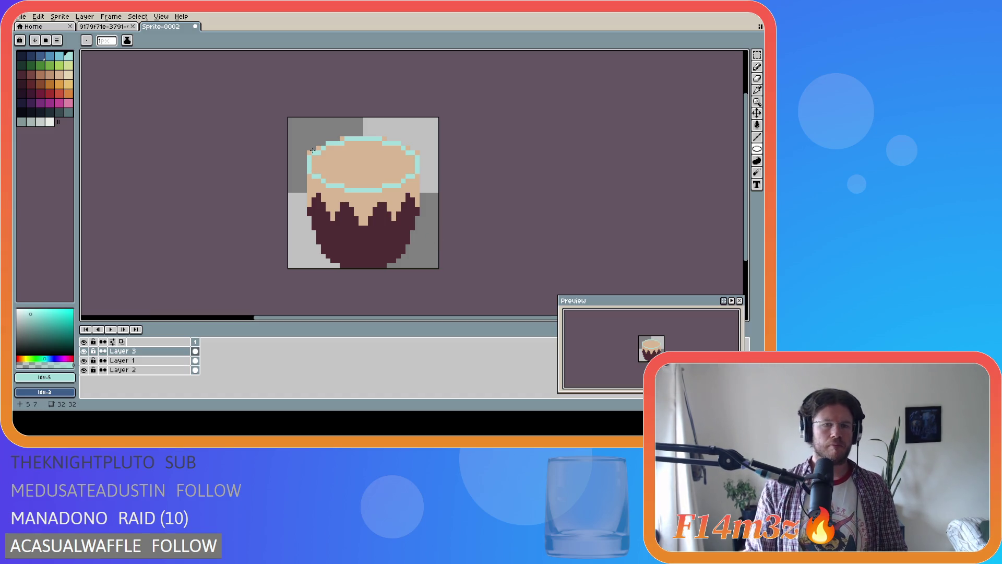
Step: Compare by toggling Layer 1 and the cyan oval layer, leaving the oval hidden
left_click(84, 361)
left_click(83, 360)
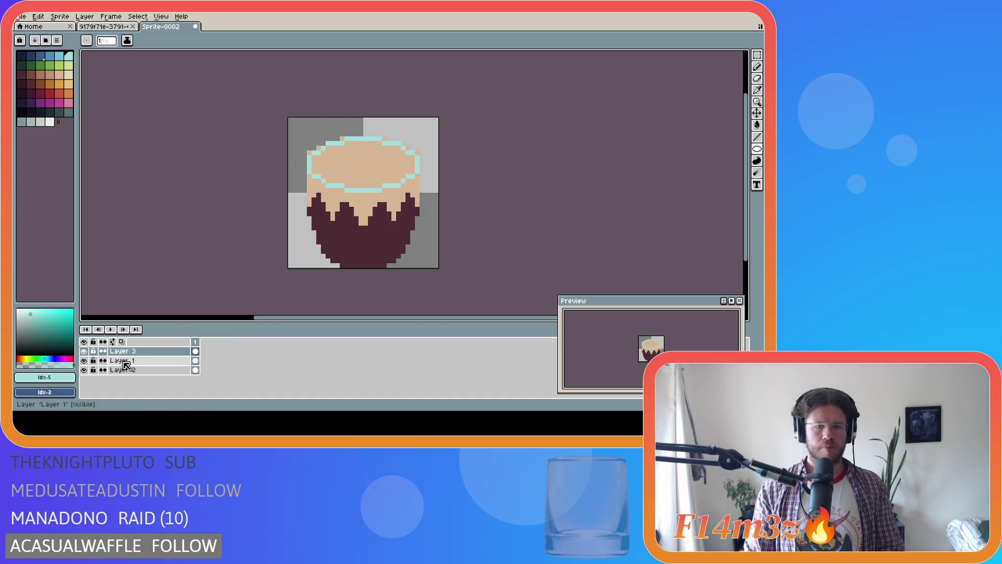
left_click(122, 361)
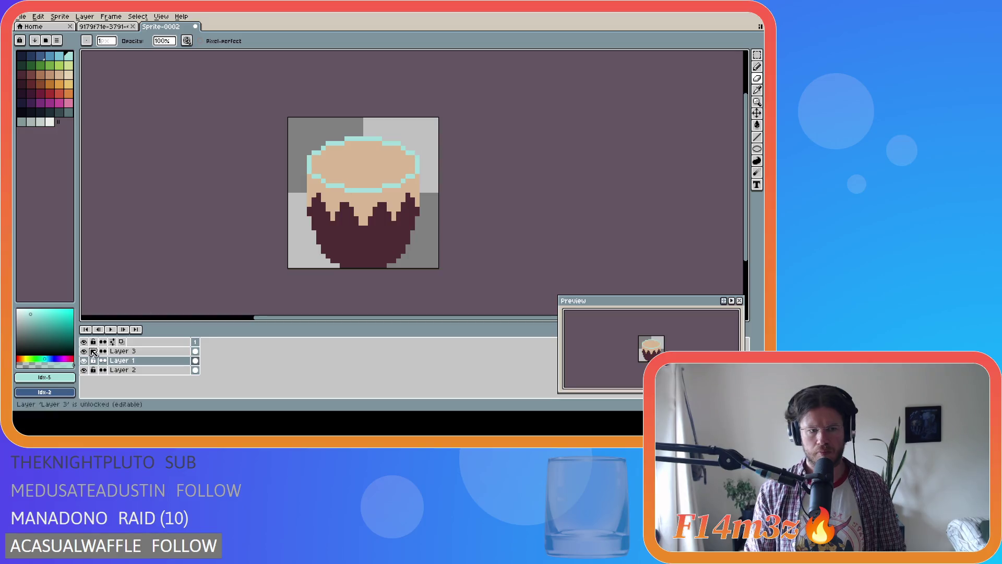
left_click(84, 351)
left_click(83, 351)
left_click(84, 351)
left_click(84, 351)
left_click(83, 351)
left_click(83, 352)
left_click(84, 352)
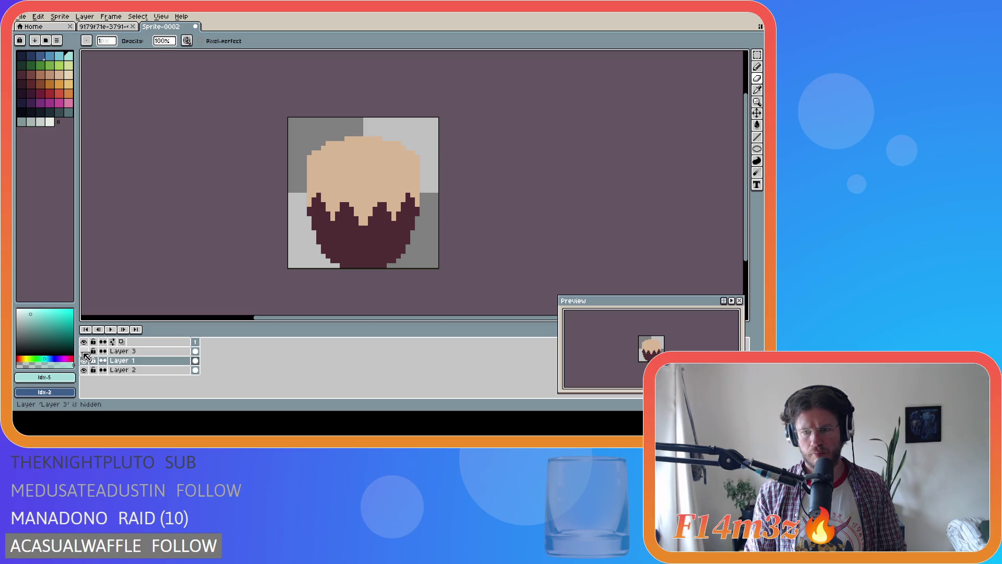
left_click(83, 351)
left_click(84, 351)
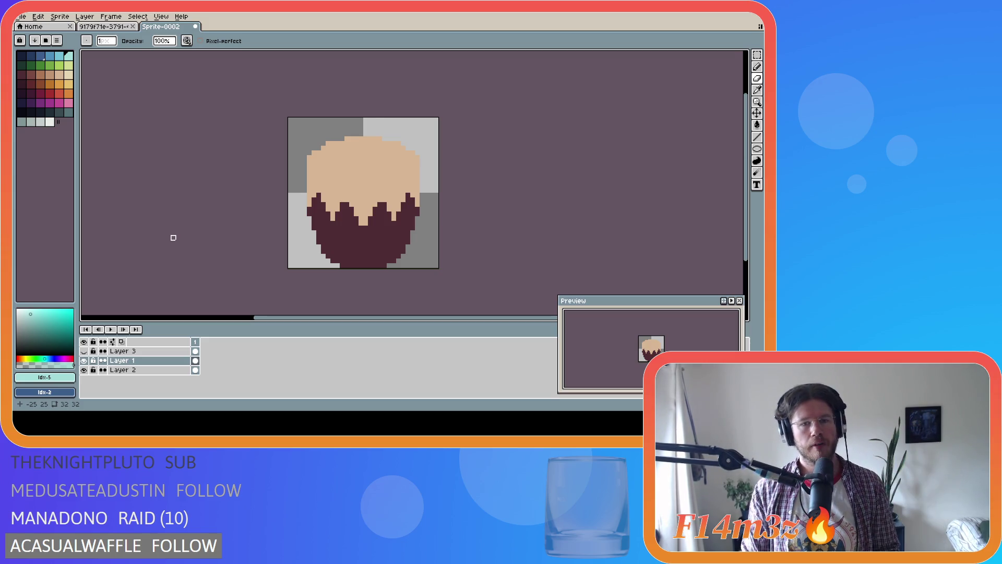
Step: Undo the last eraser stroke, Layer 3 and the left-edge trims
key("ctrl+z")
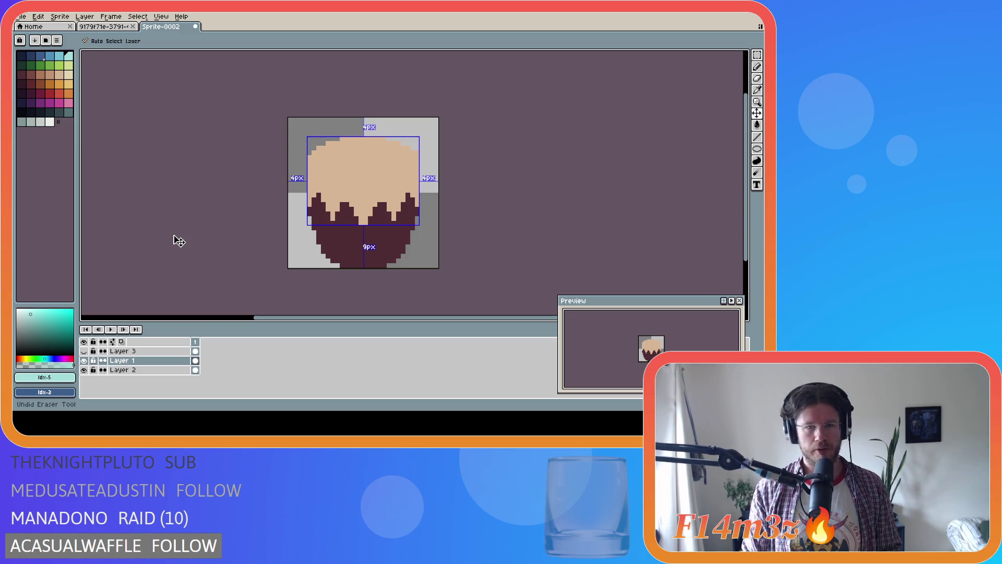
key("ctrl+z")
key("ctrl+z")
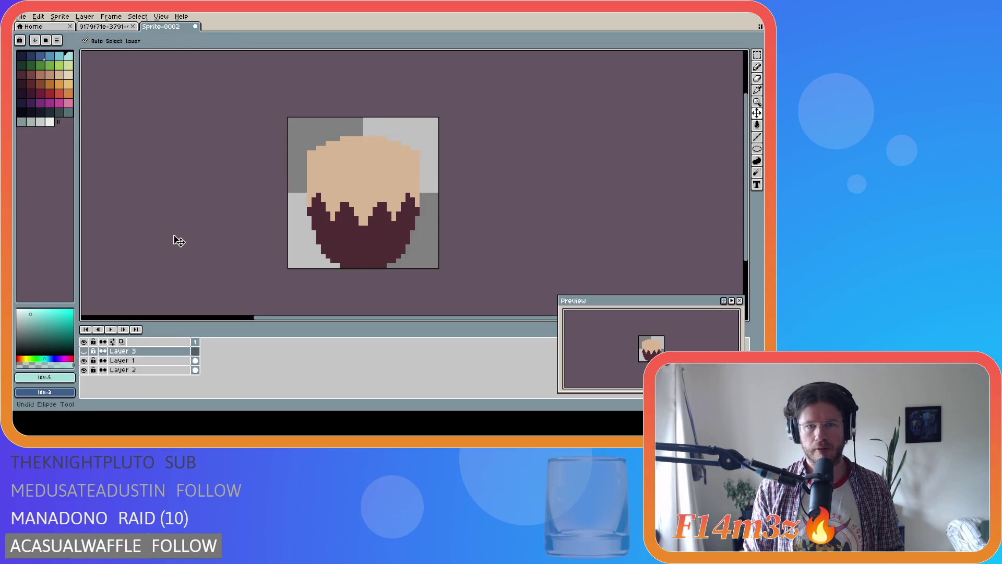
key("ctrl+z")
key("ctrl+z")
key("ctrl+z")
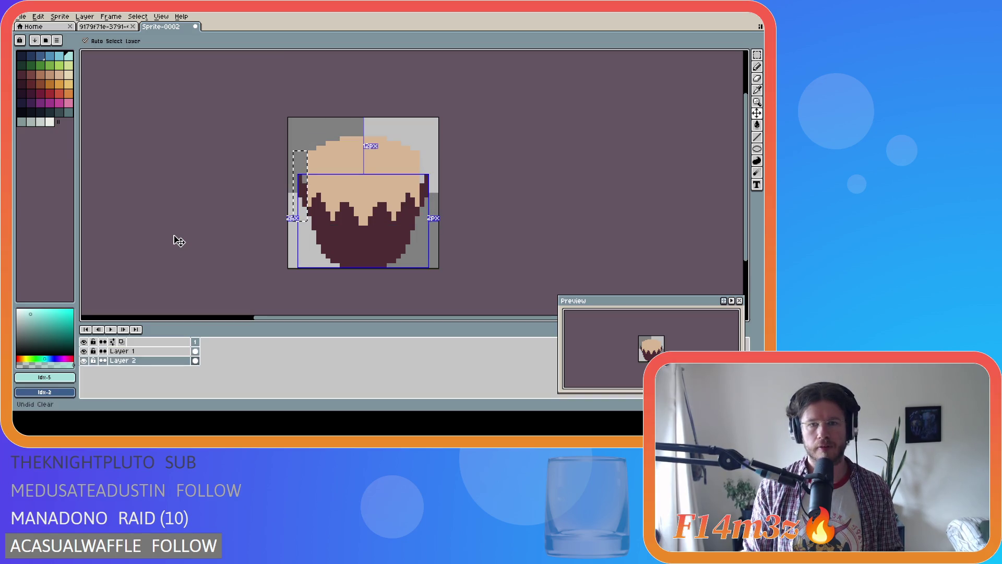
key("ctrl+z")
key("ctrl+z")
key("ctrl+z")
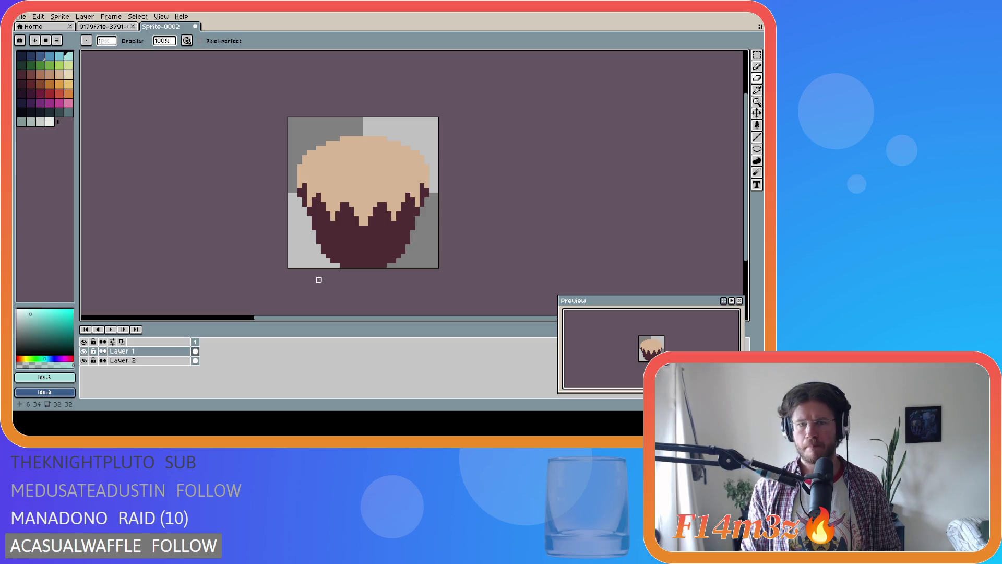
Step: Undo the drip edits, wrapper fill and wrapper outline, leaving only the tan oval
key("ctrl+z")
key("ctrl+z")
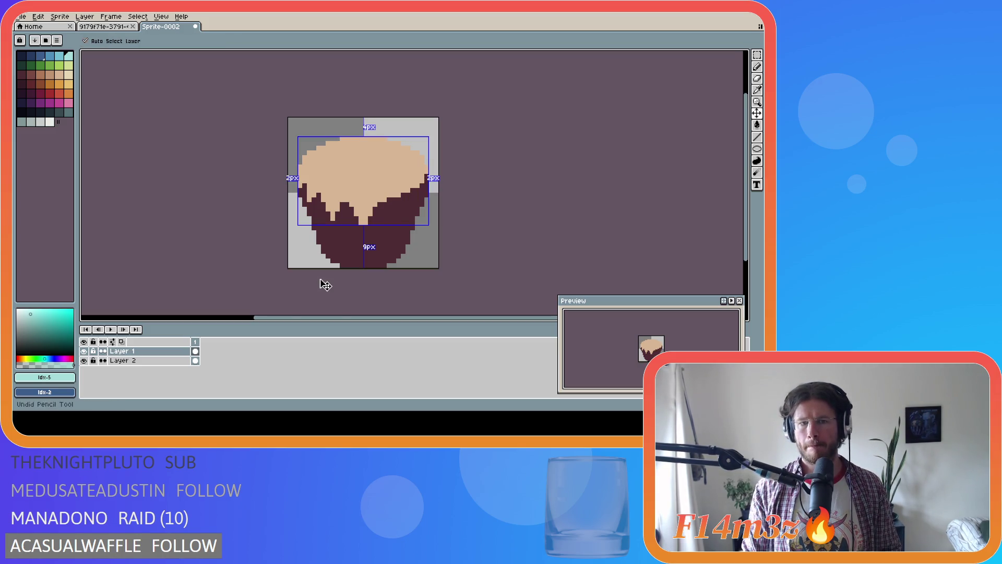
key("ctrl+z")
key("ctrl+z")
key("ctrl+z")
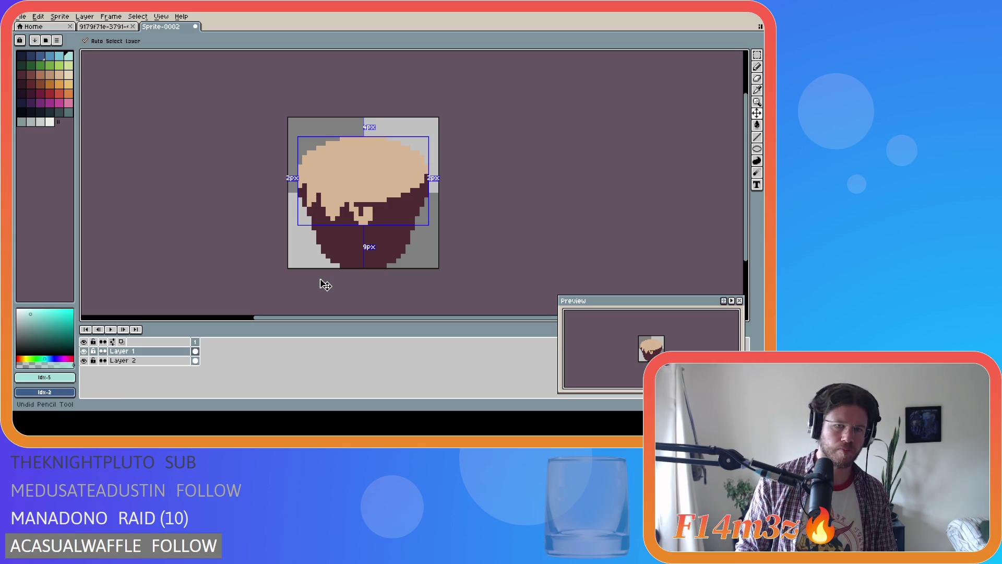
key("ctrl+z")
key("ctrl+z")
key("ctrl+z")
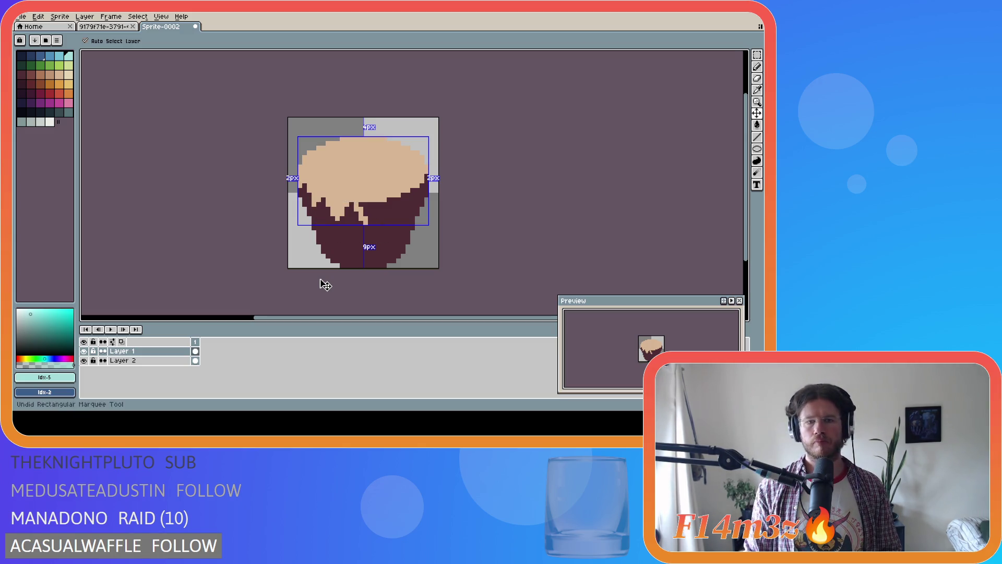
key("ctrl+z")
key("ctrl+z")
key("ctrl+z")
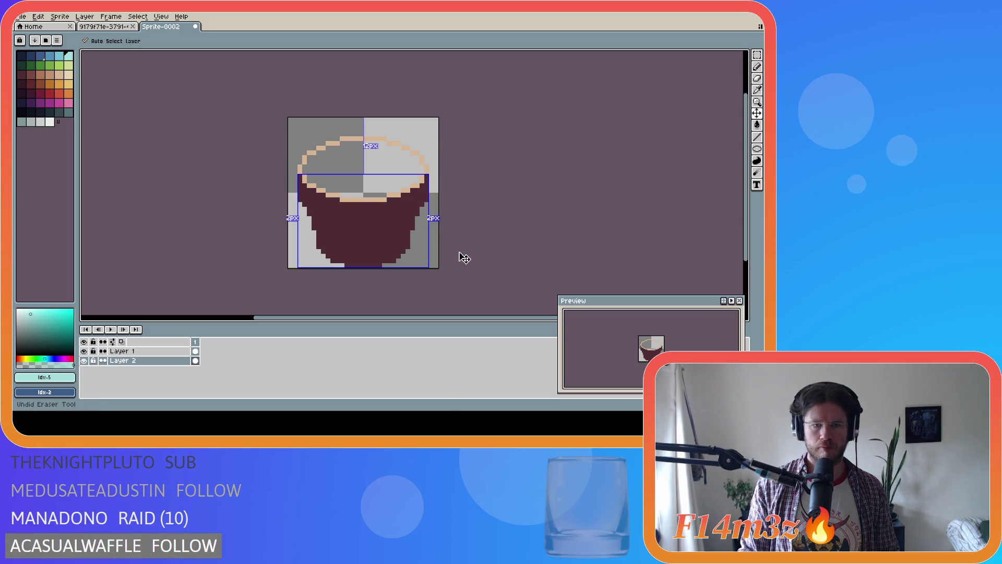
key("ctrl+z")
key("ctrl+z")
key("ctrl+z")
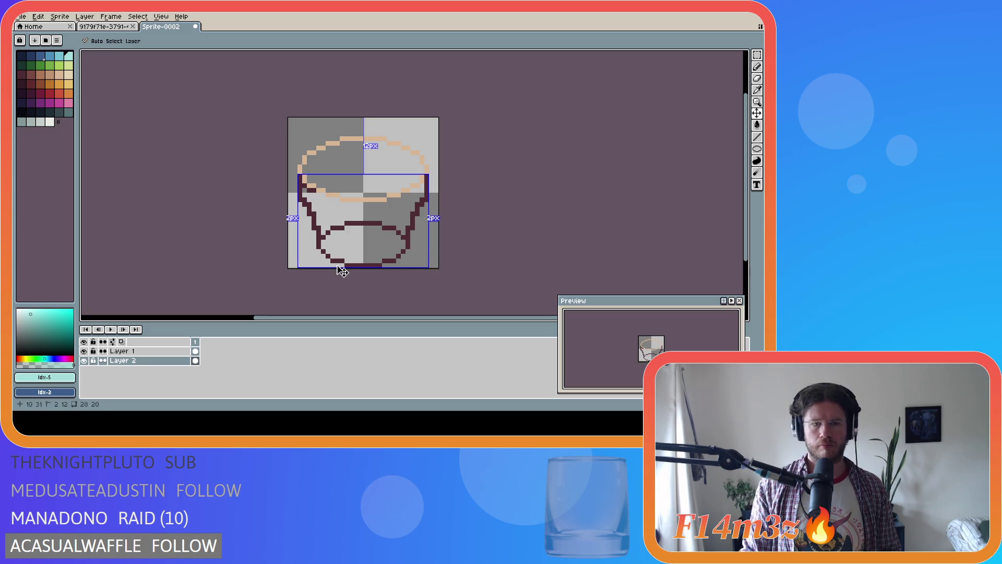
key("ctrl+z")
key("ctrl+z")
key("ctrl+z")
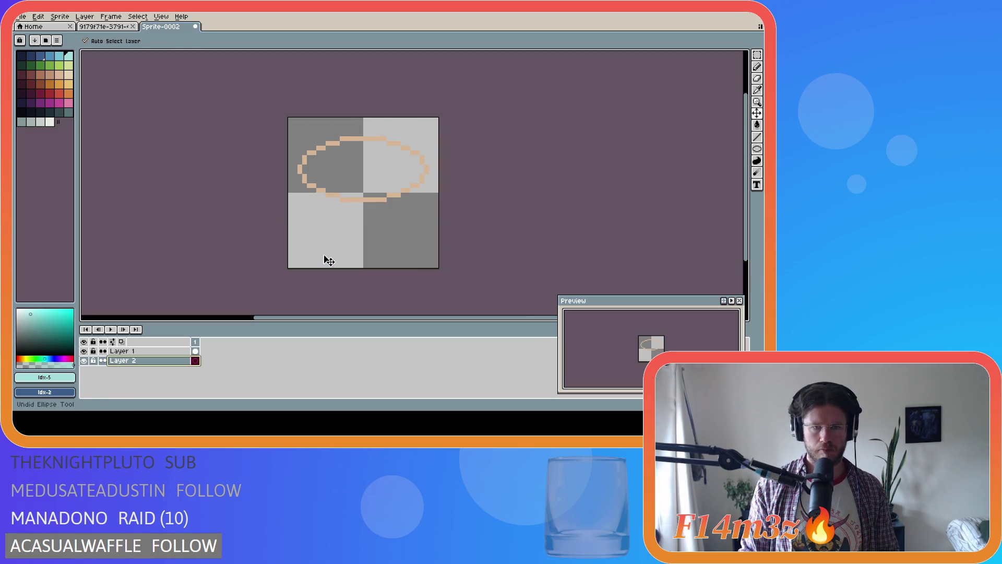
key("b")
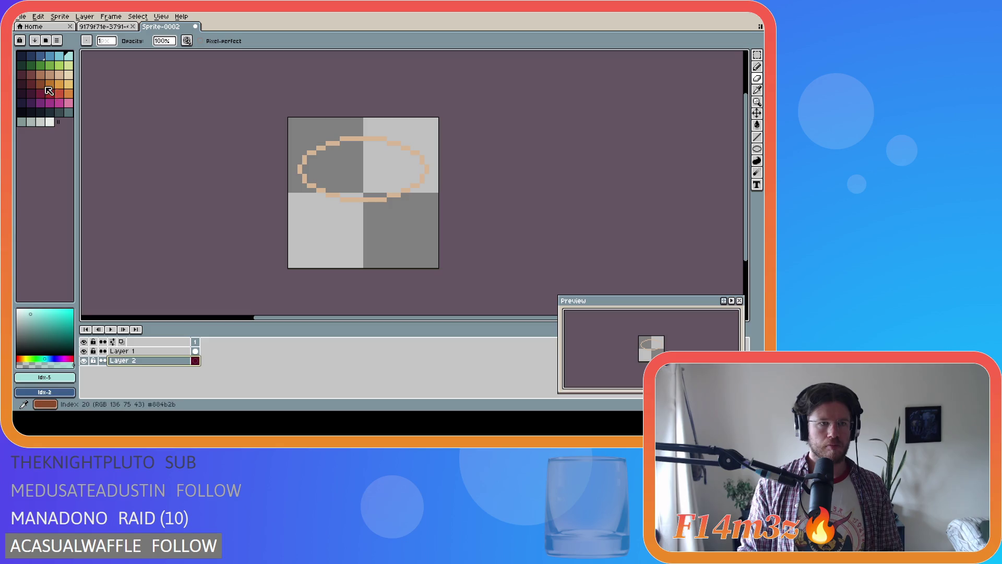
Step: Draw the cup's base as a dark maroon ellipse below the frosting oval
left_click(21, 74)
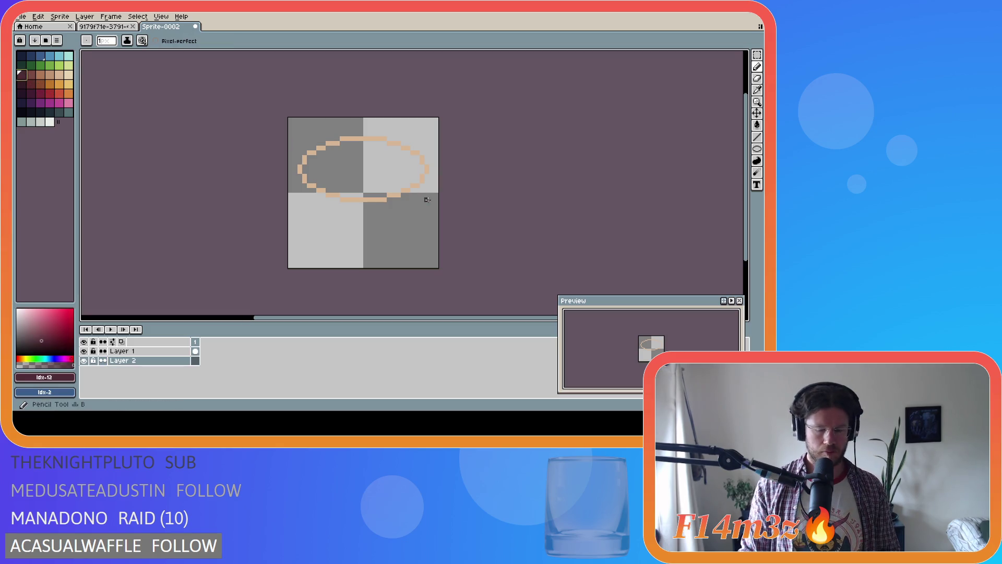
left_click(755, 160)
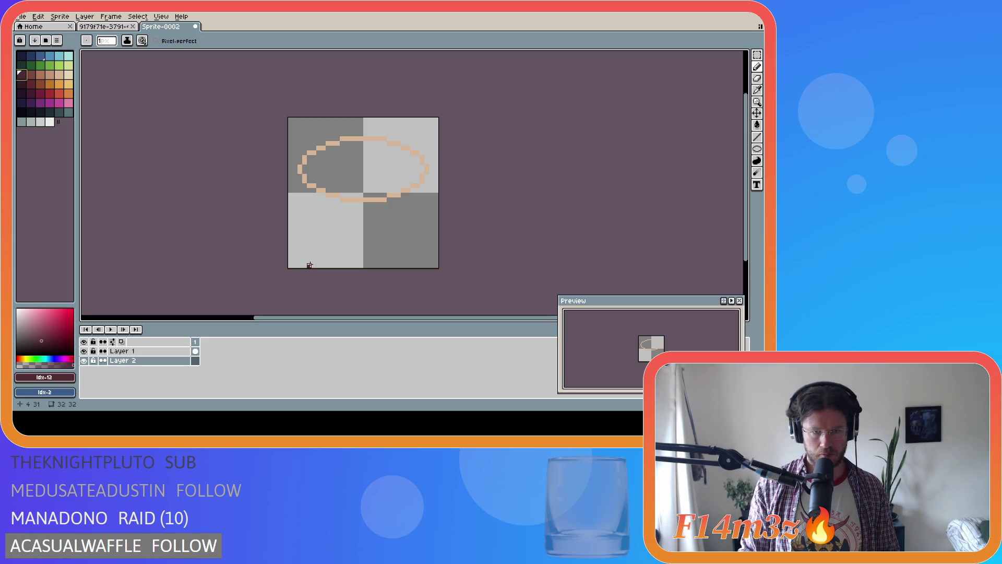
left_click_drag(325, 265, 375, 242)
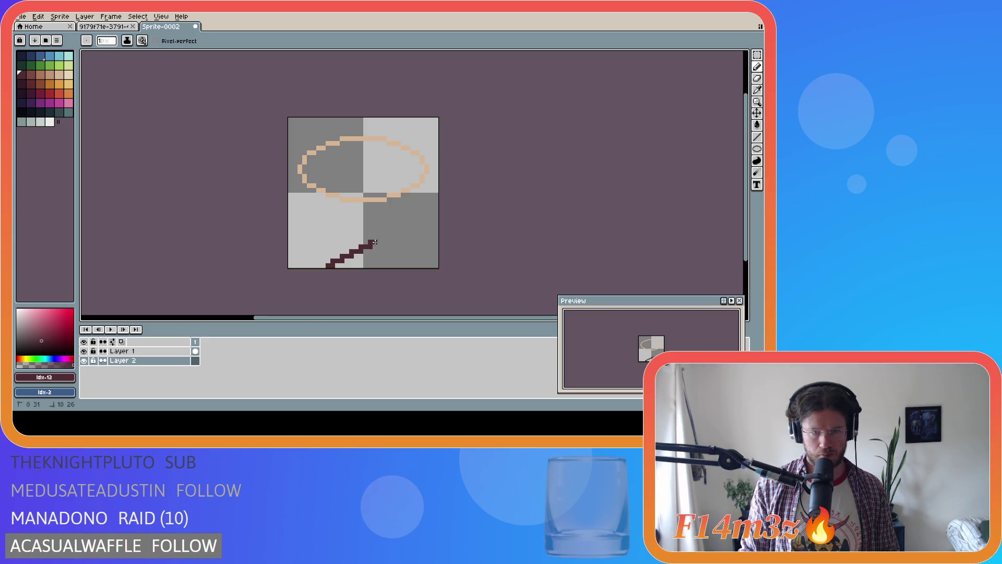
key("ctrl+z")
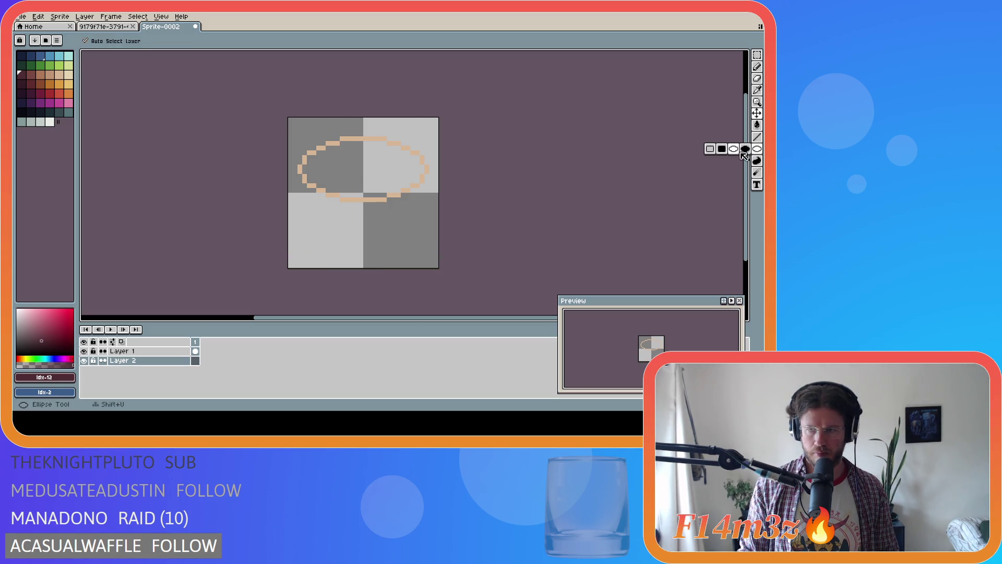
left_click(757, 149)
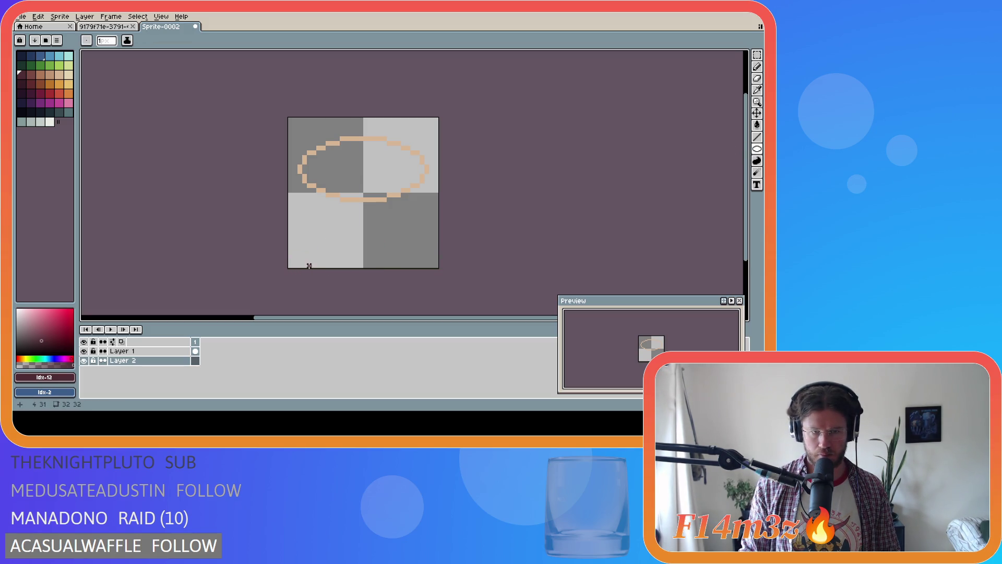
left_click_drag(324, 266, 399, 234)
Step: Draw the cup's slanted left wall from the base up to the frosting, retrying until it fits
left_click(756, 66)
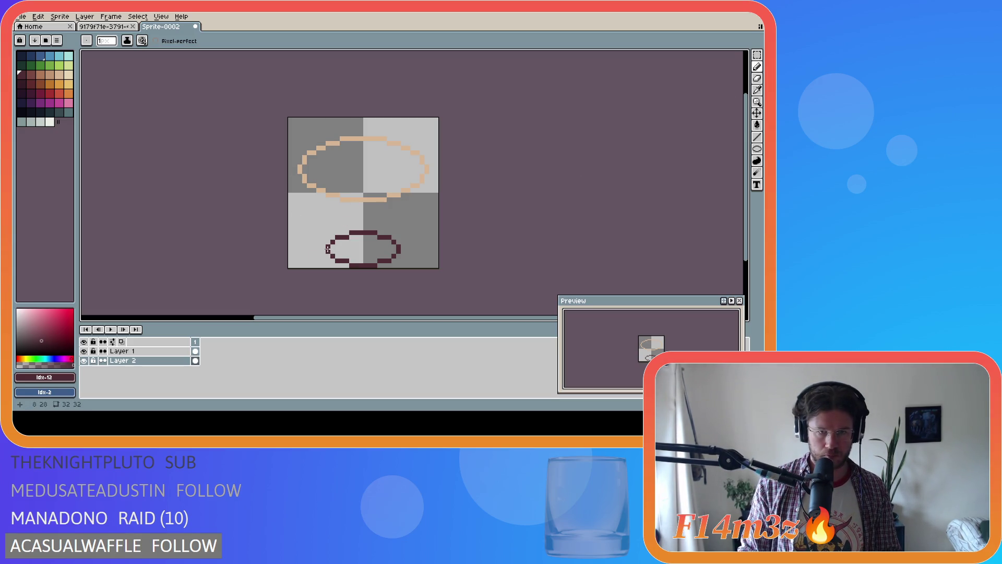
mouse_move(331, 240)
left_mouse_down()
mouse_move(336, 219)
mouse_move(299, 174)
left_mouse_up()
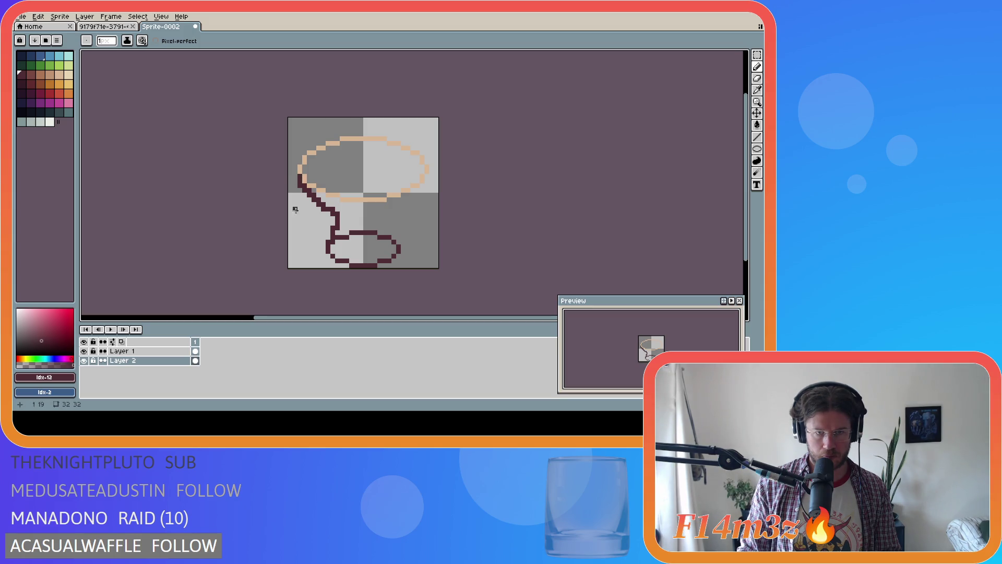
key("ctrl+z")
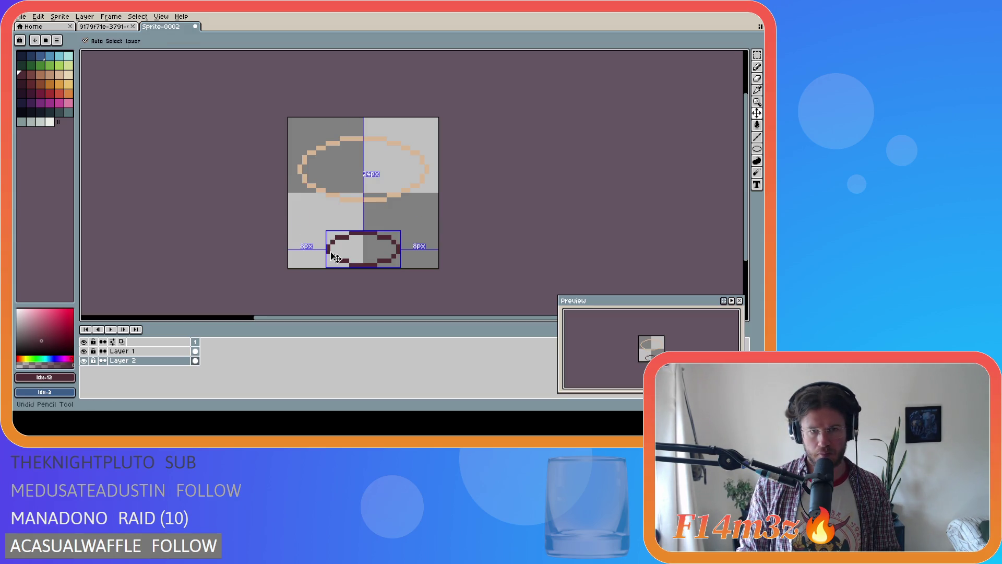
left_click_drag(327, 249, 324, 230)
key("ctrl+z")
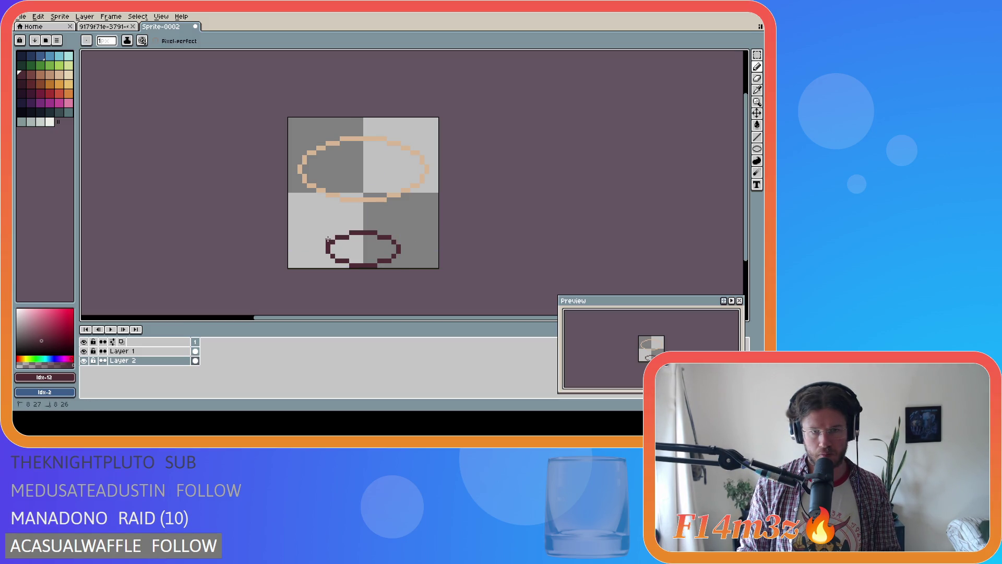
left_click_drag(327, 240, 299, 176)
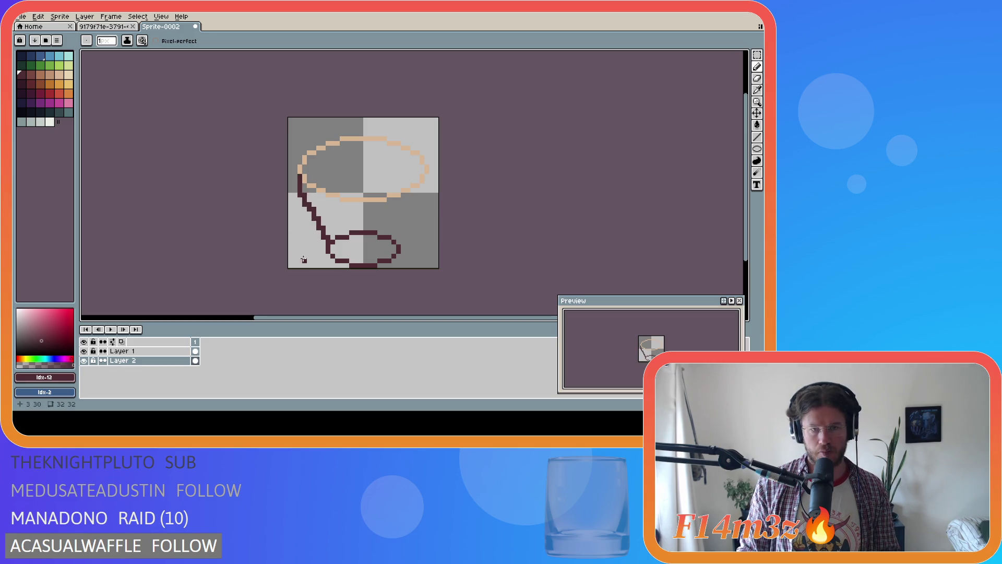
key("ctrl+z")
left_click_drag(329, 250, 299, 177)
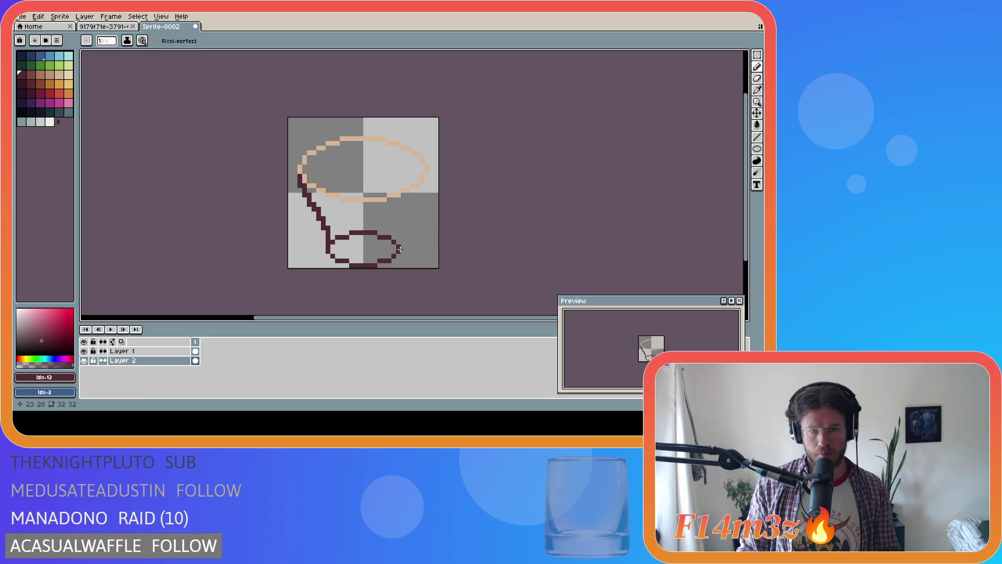
Step: Mirror the wrapper outline horizontally to form the right wall
key("ctrl+a")
key("ctrl+c")
key("ctrl+v")
key("shift+h")
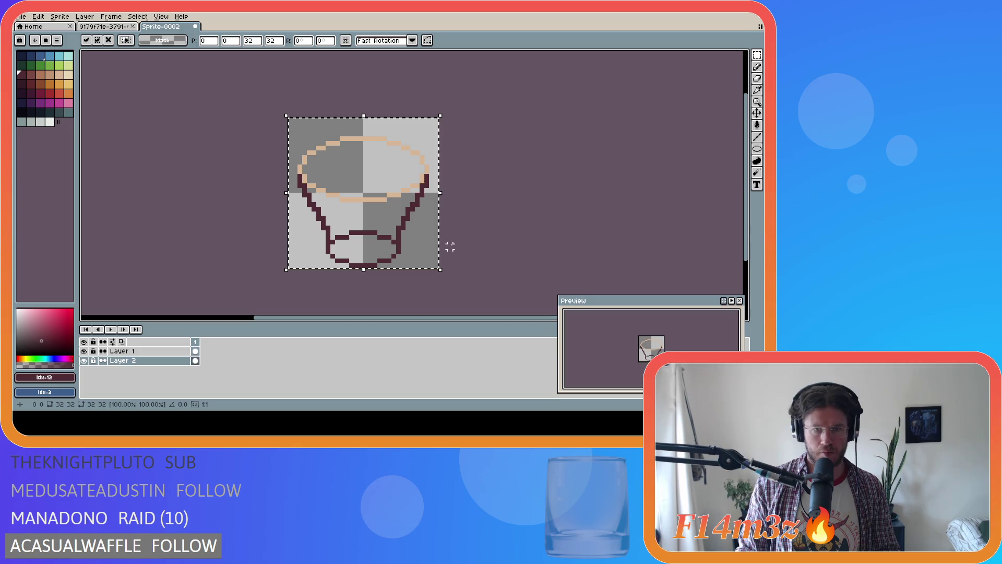
key("Return")
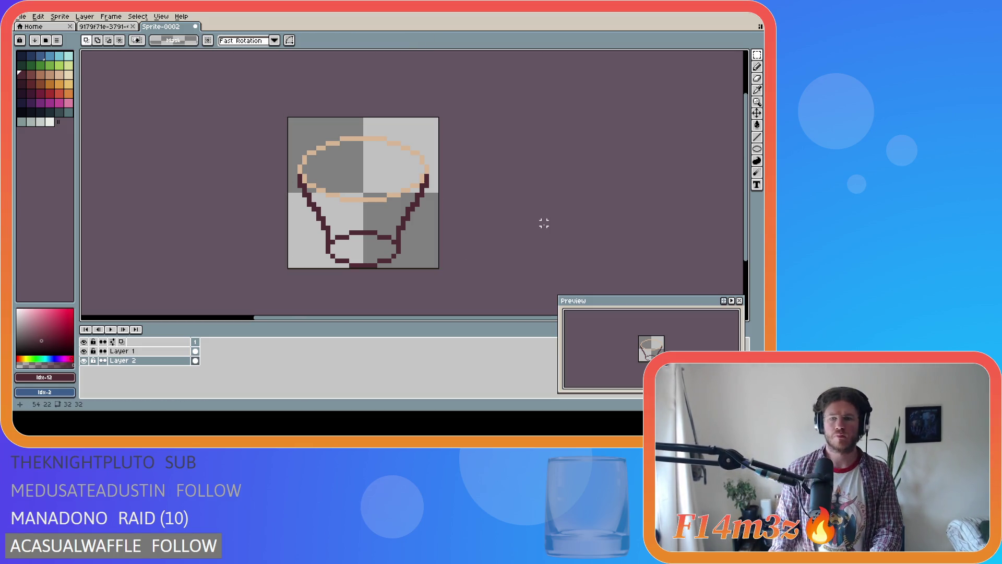
Step: Fill the cup base and body solid maroon, closing the rim line to stop spills
key("g")
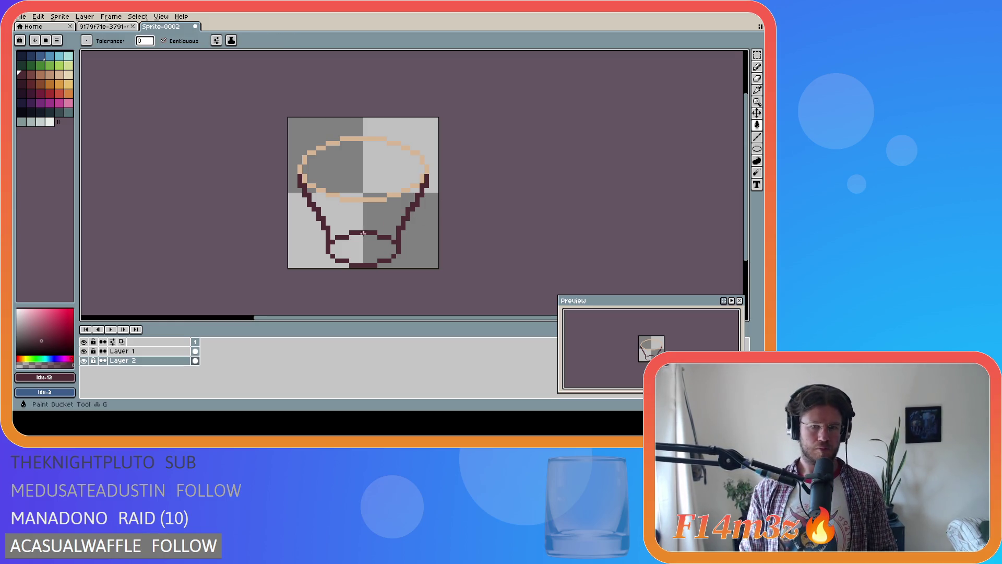
left_click(353, 243)
left_click(401, 242)
key("ctrl+z")
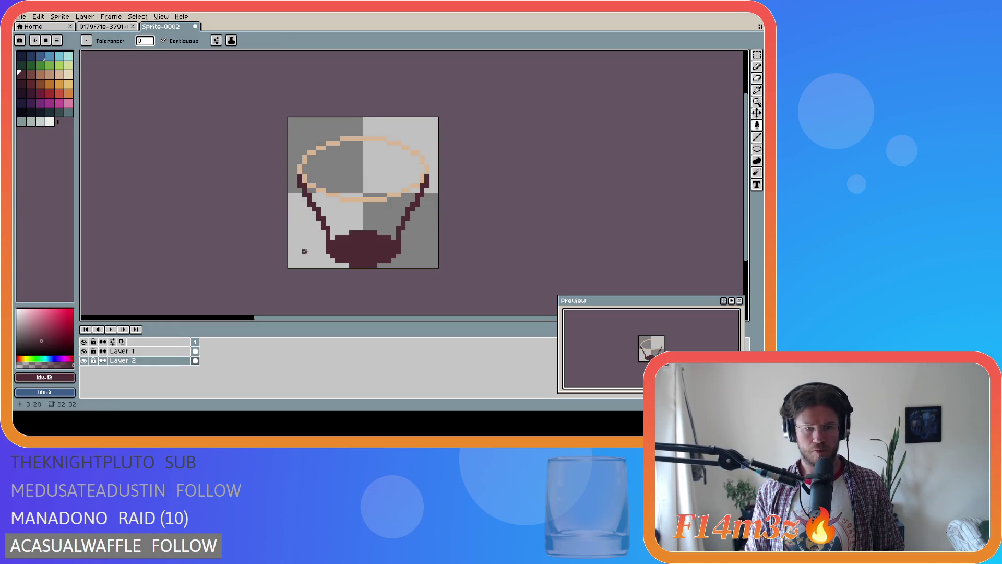
key("b")
mouse_move(310, 192)
left_mouse_down()
mouse_move(384, 203)
mouse_move(418, 190)
left_mouse_up()
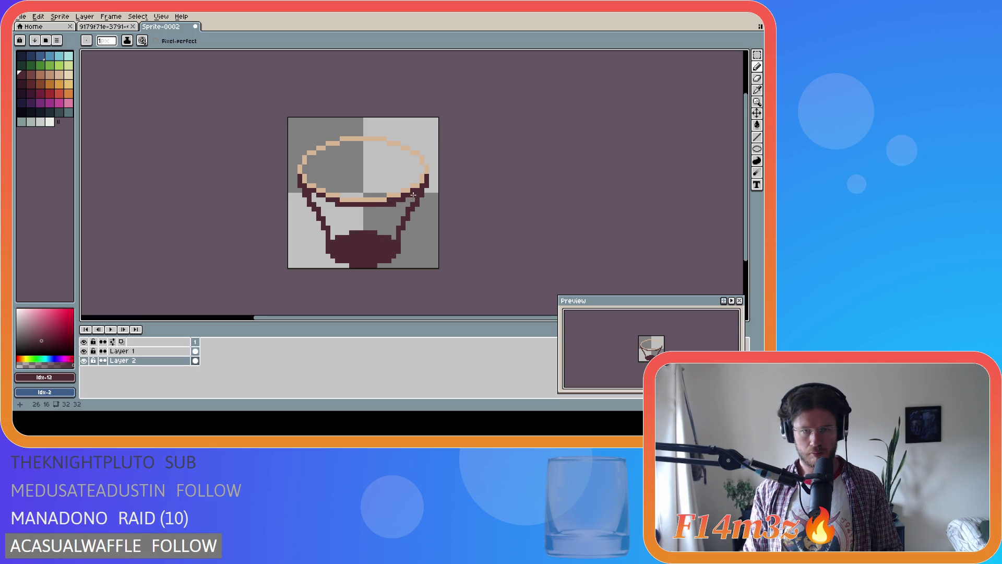
key("g")
left_click(424, 219)
key("ctrl+z")
left_click(361, 229)
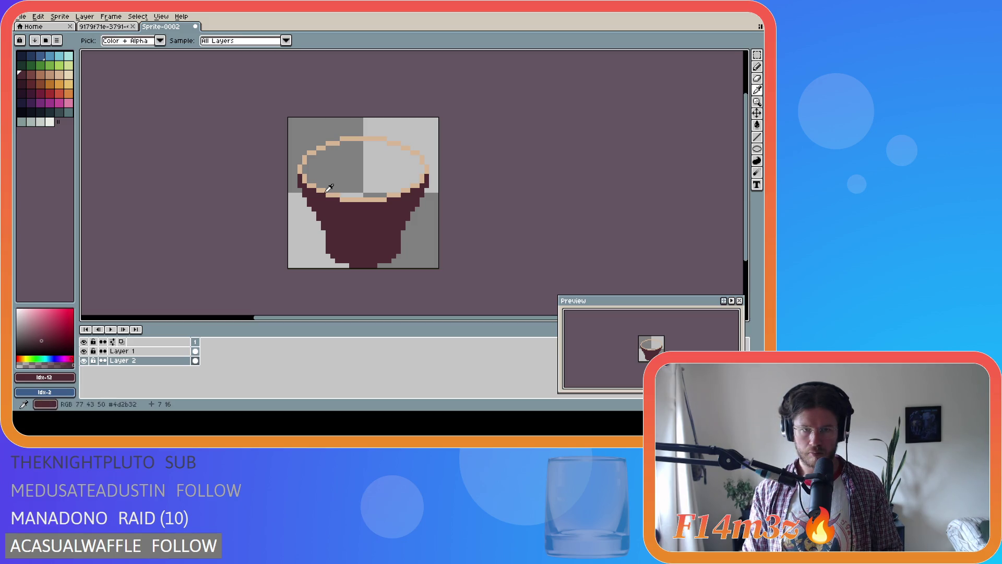
Step: Fill the frosting oval on Layer 1 with the rim's tan colour
left_click(332, 194, "alt")
left_click(172, 351)
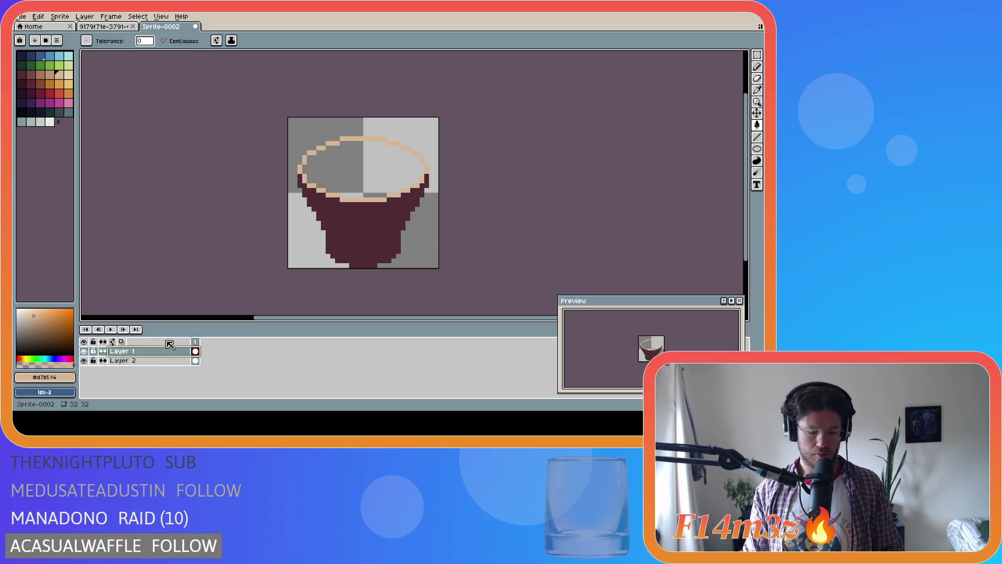
left_click(342, 178)
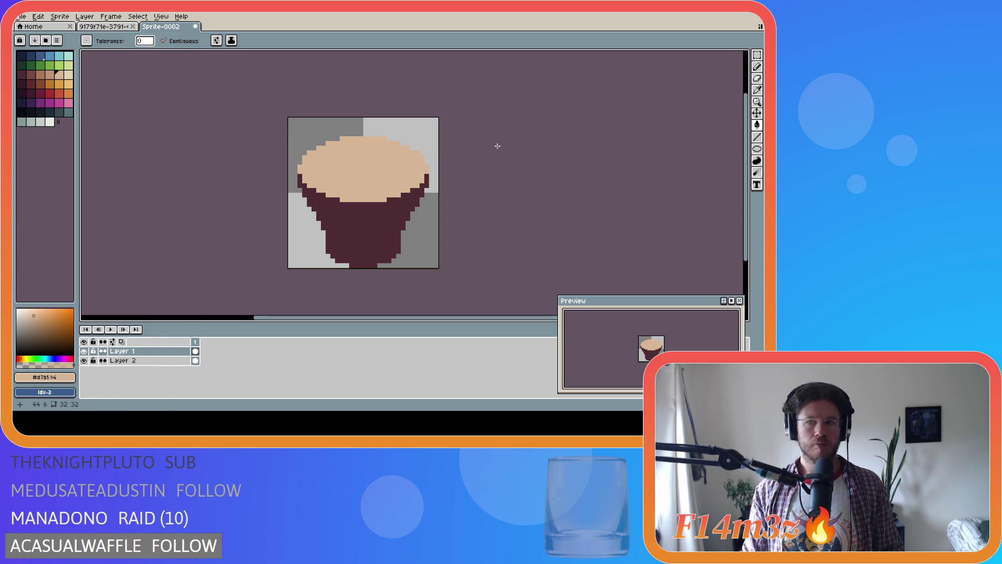
left_click(757, 149)
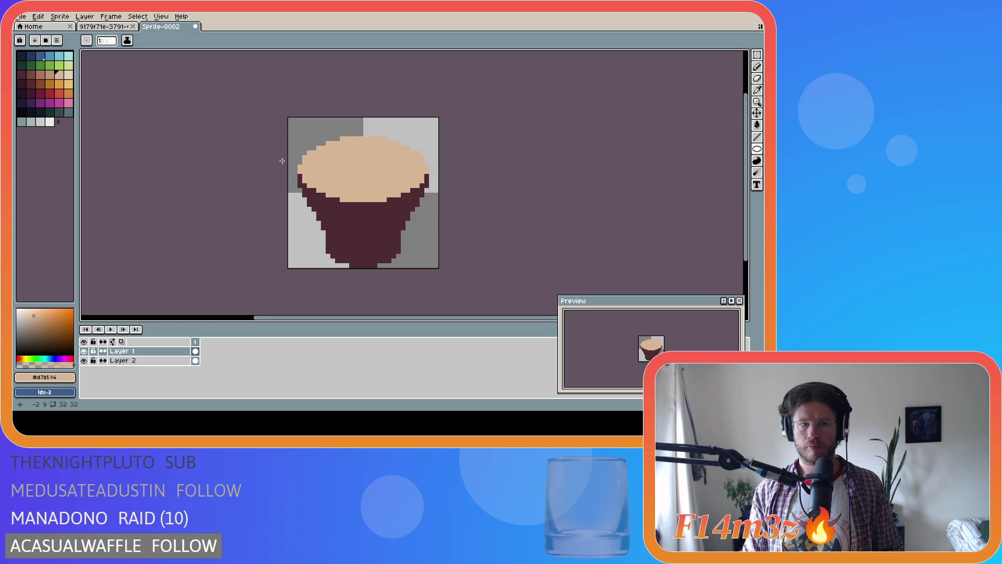
key("9")
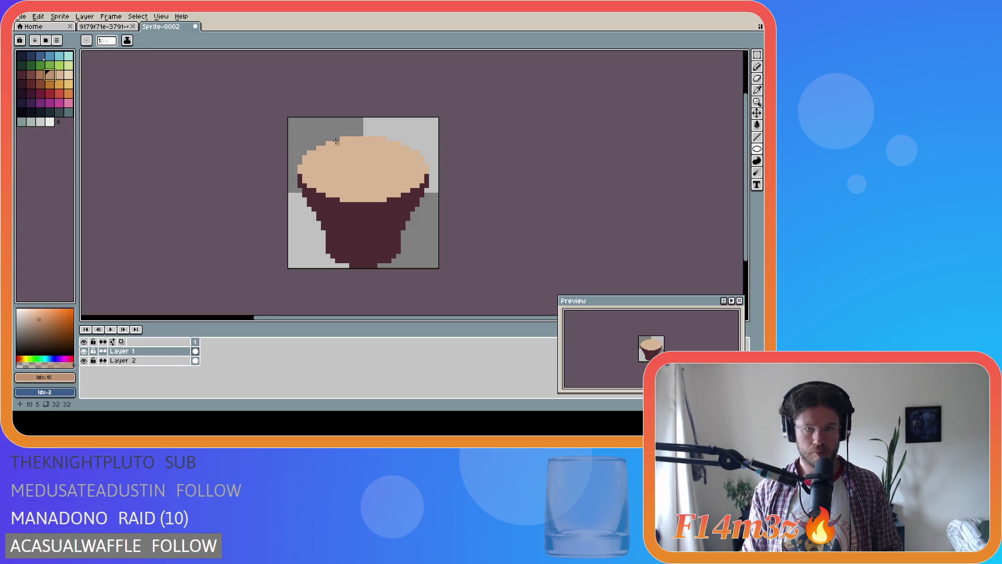
Step: Draw a second ellipse over the frosting top and add tan pixels down the rim's left edge
mouse_move(300, 138)
left_mouse_down()
mouse_move(377, 187)
mouse_move(427, 199)
left_mouse_up()
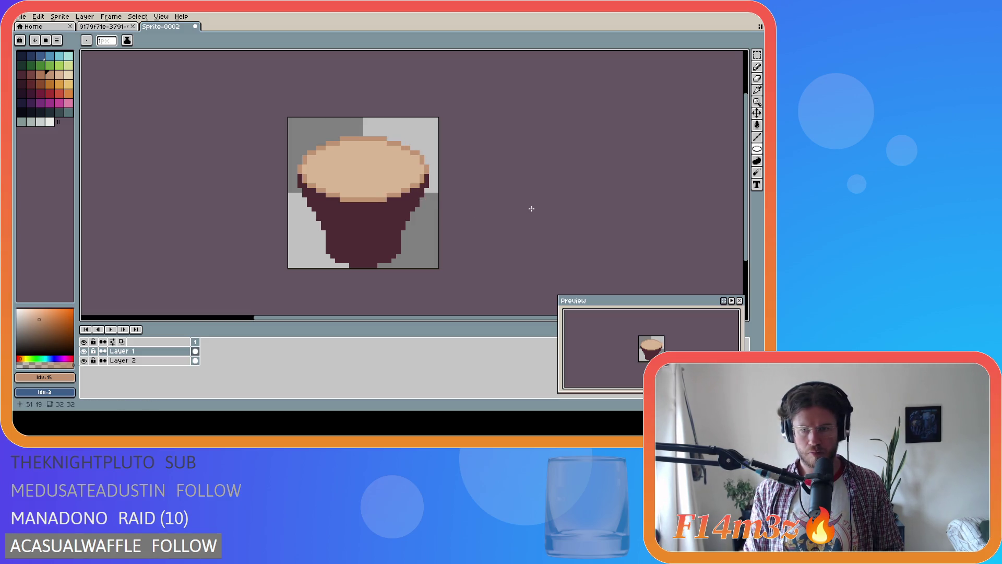
left_click(299, 177, "alt")
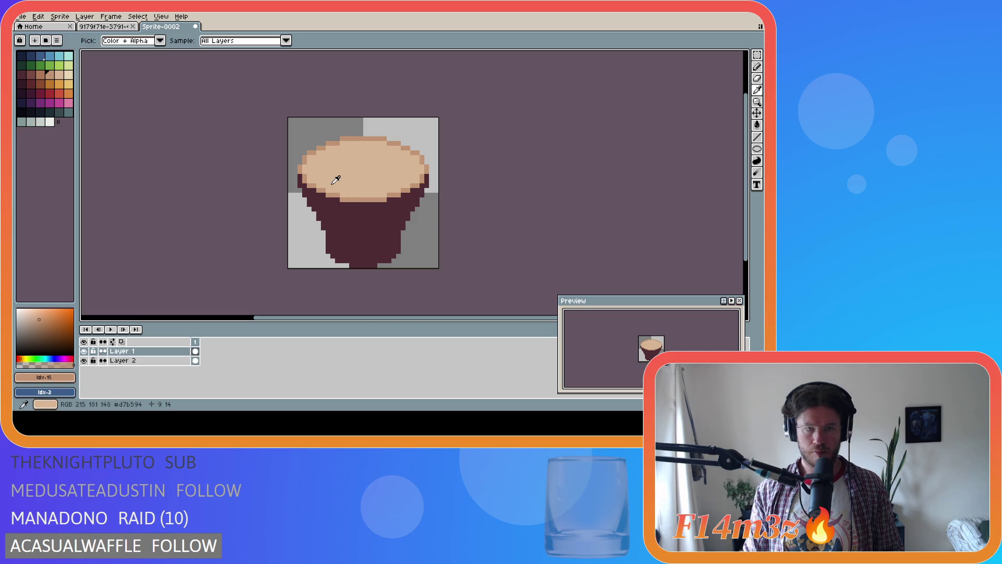
left_click_drag(299, 177, 301, 186)
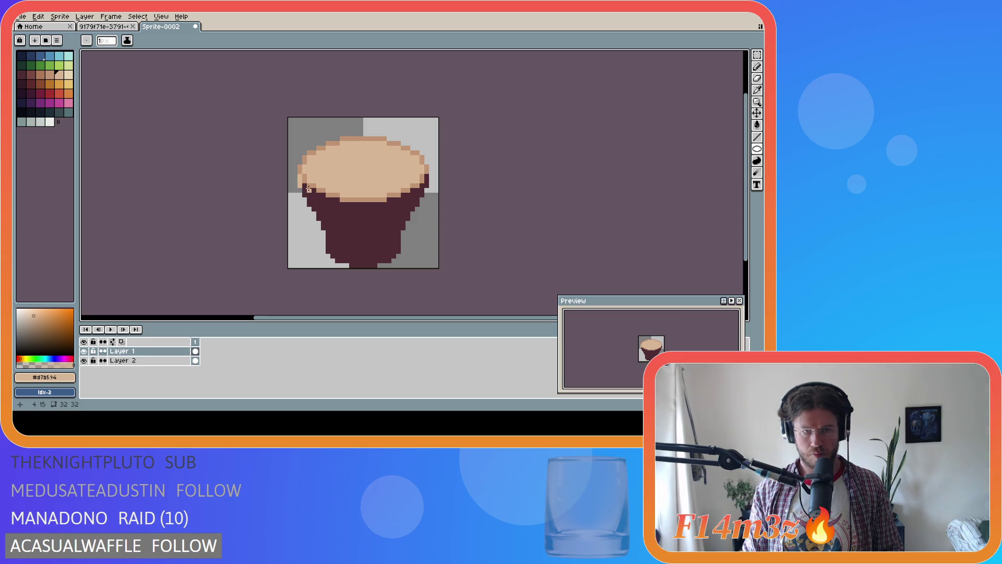
Step: Paint tan drips down the wrapper's left side and centre, then show the grid
key("b")
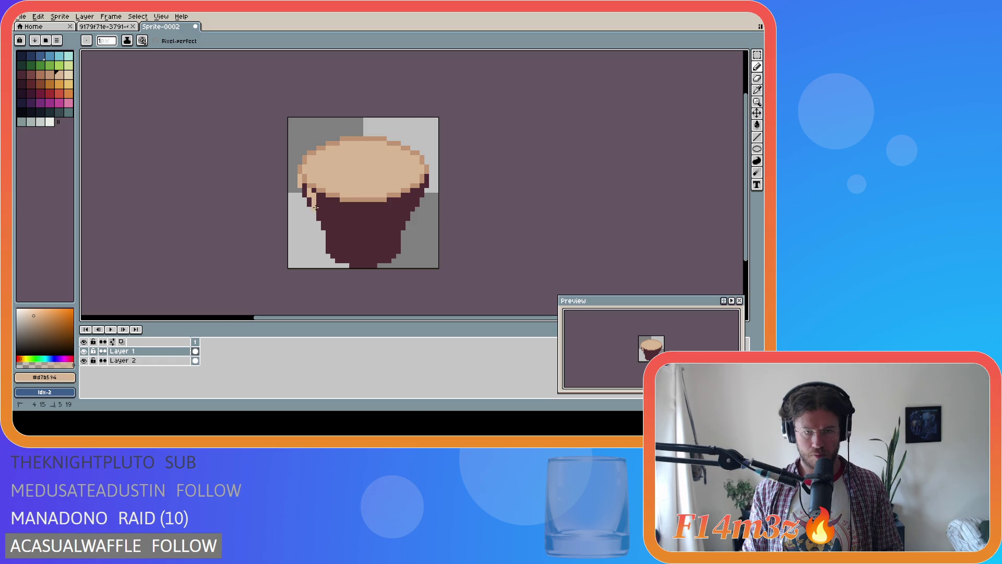
left_click_drag(309, 190, 315, 201)
left_click(315, 203, "shift")
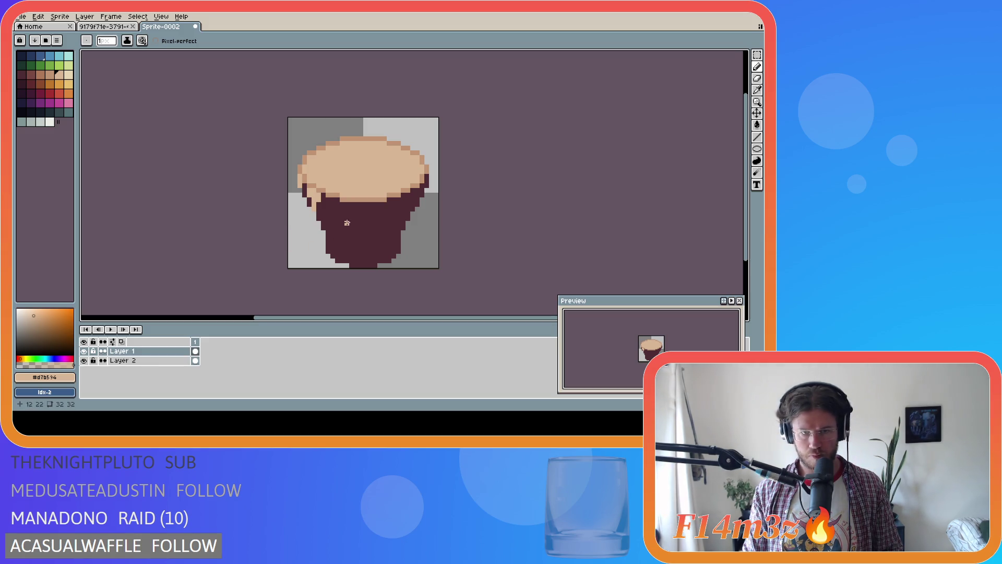
left_click(329, 200)
mouse_move(329, 200)
left_mouse_down()
mouse_move(337, 226)
mouse_move(344, 205)
left_mouse_up()
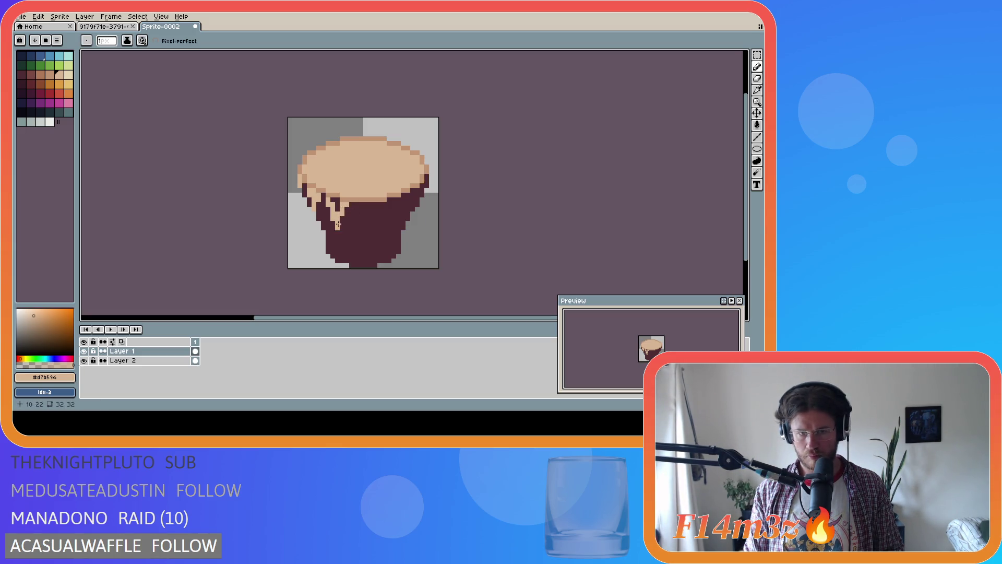
left_click_drag(358, 205, 360, 226)
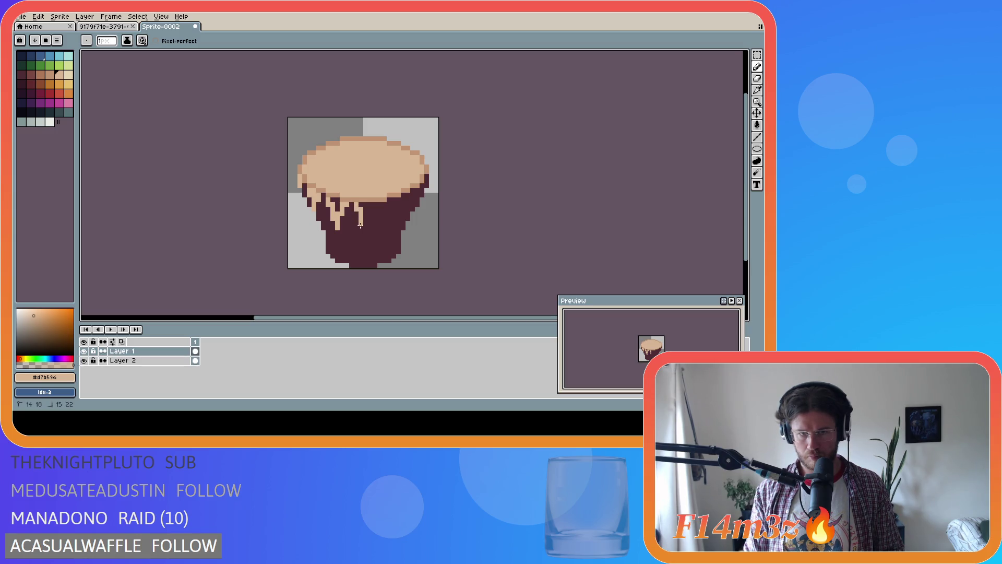
key("ctrl+apostrophe")
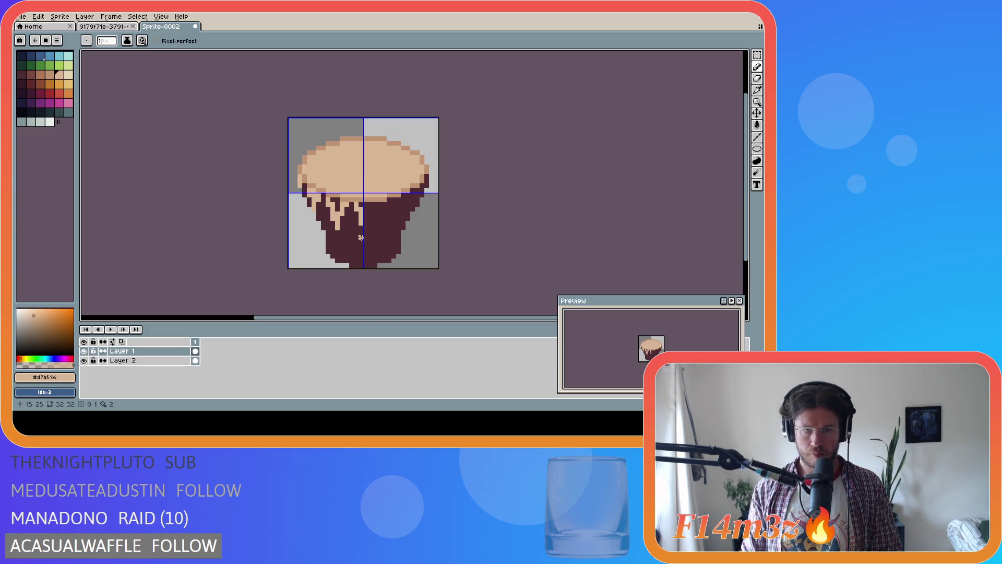
Step: Draw tan drips at the centre line and clear a small selected area around a drip
left_click_drag(366, 228, 364, 204)
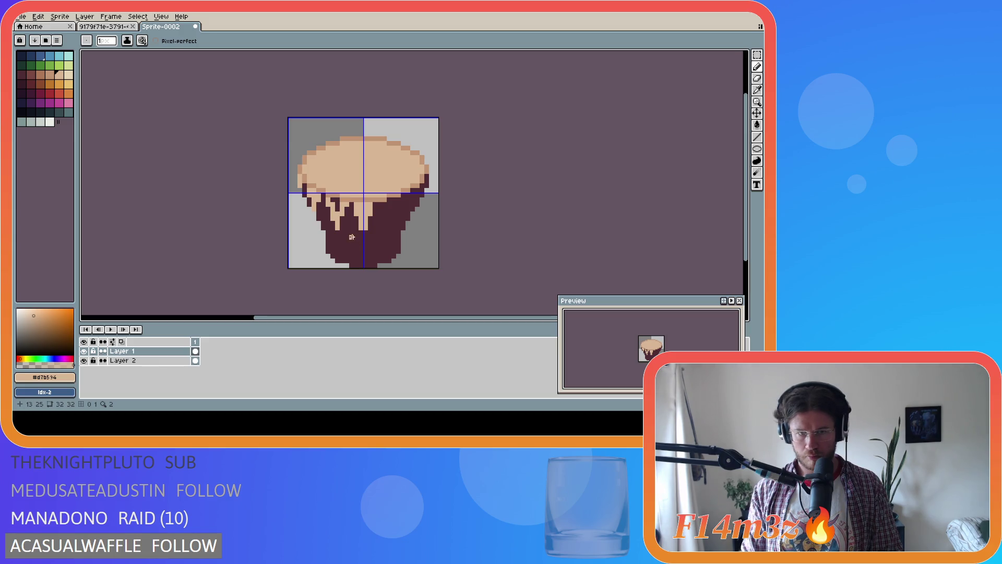
left_click_drag(337, 204, 337, 210)
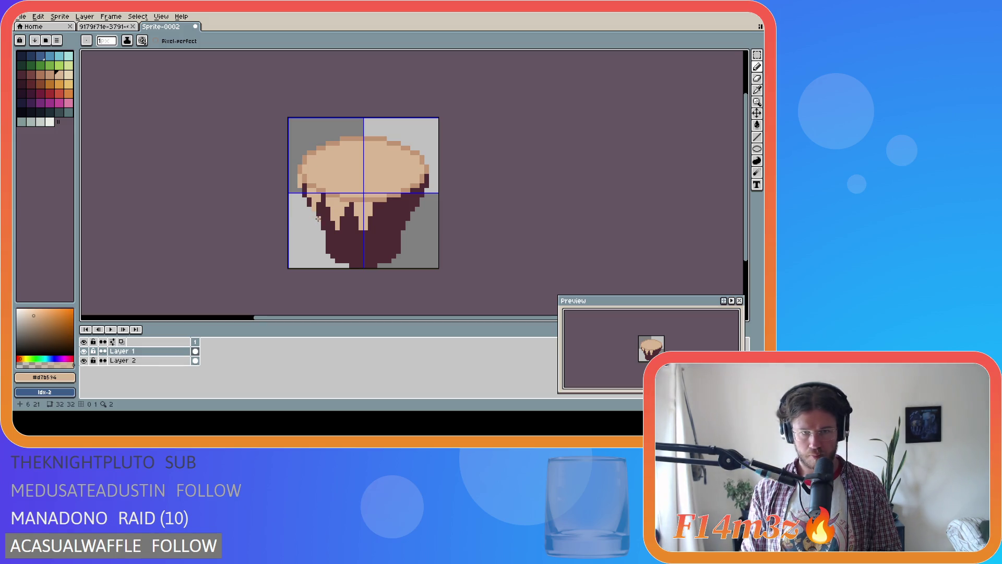
key("g")
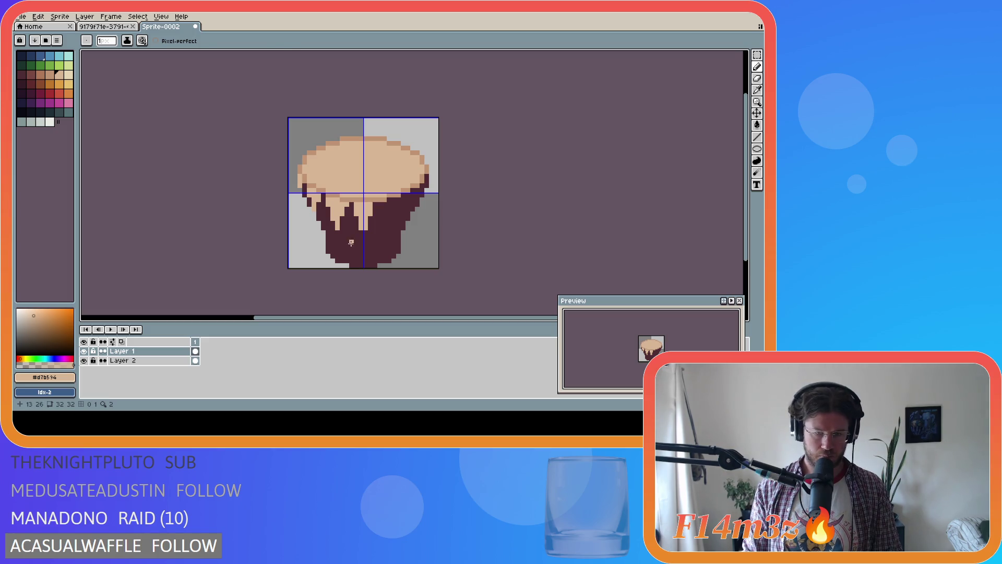
key("m")
left_click_drag(342, 233, 325, 212)
left_click(337, 224)
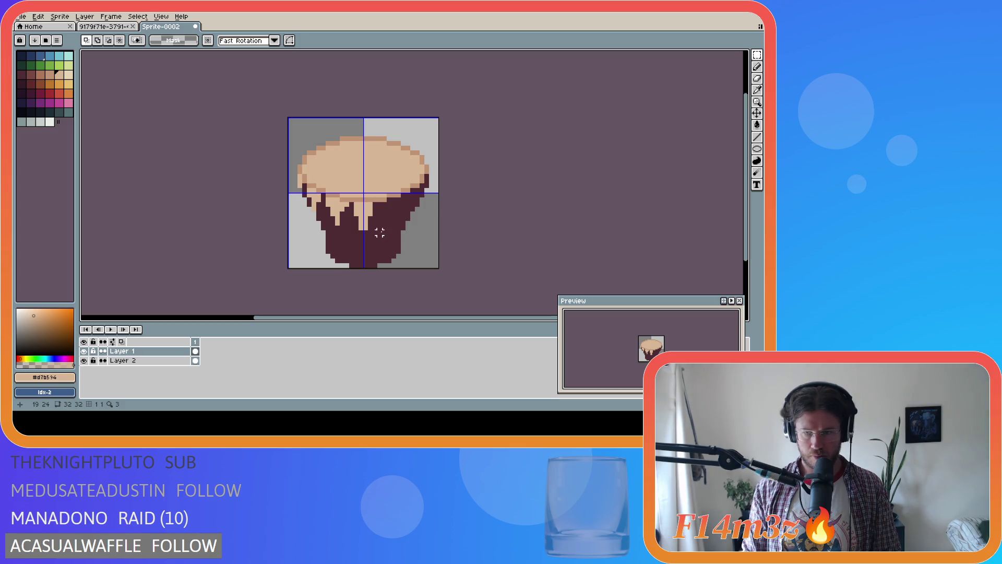
key("b")
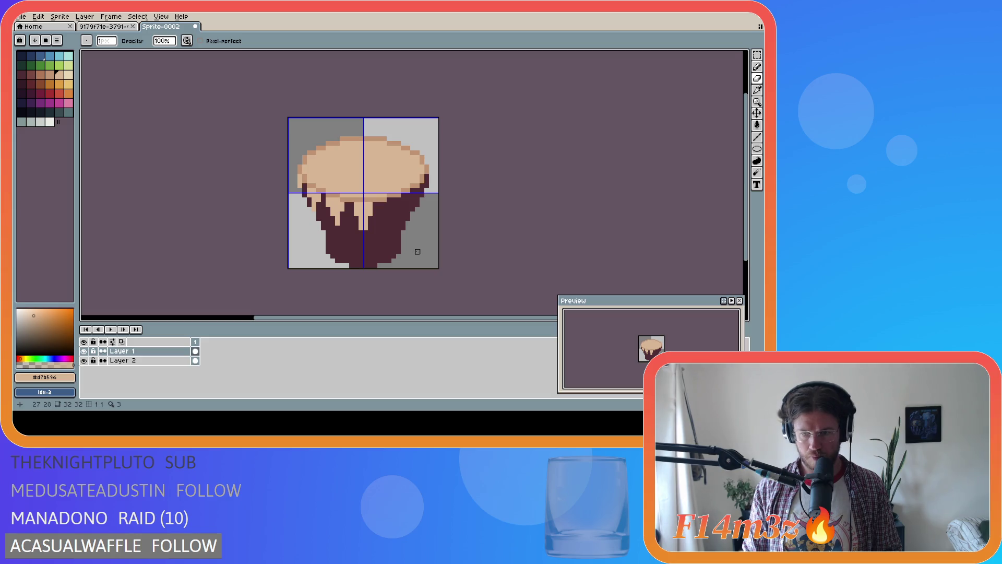
key("e")
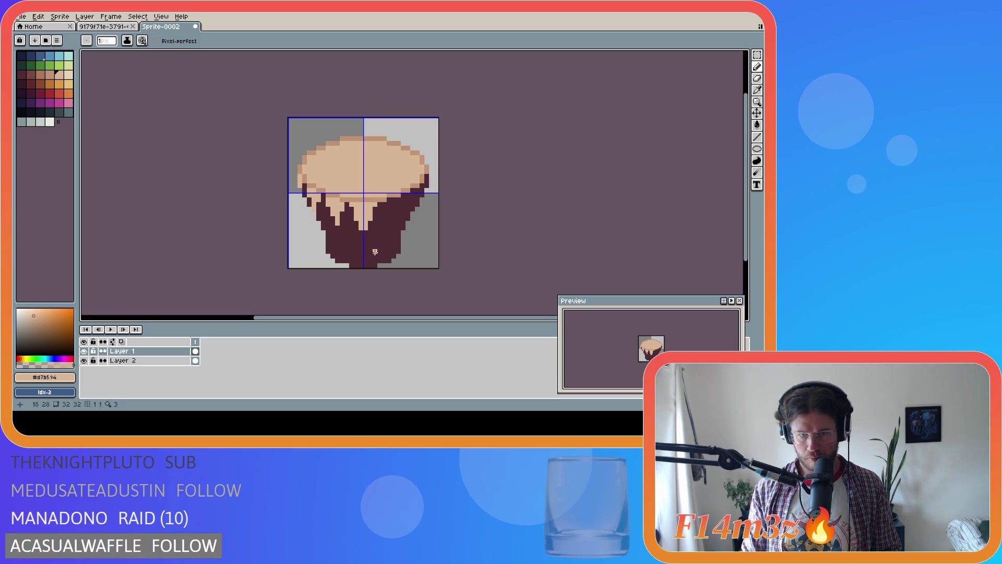
Step: Undo two pencil edits, redo one to keep the touch-up, and hide the frosting layer
key("ctrl+z")
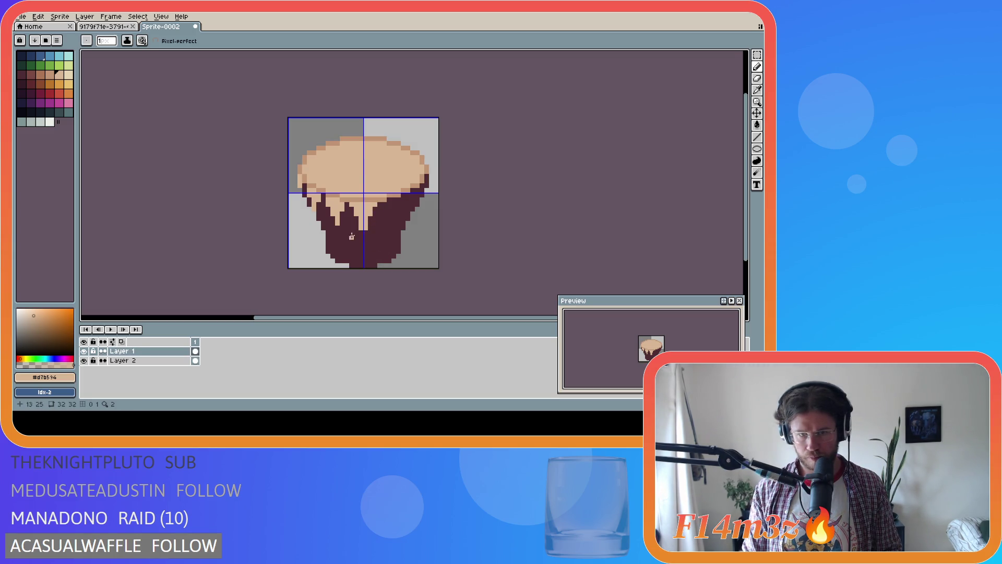
key("ctrl+z")
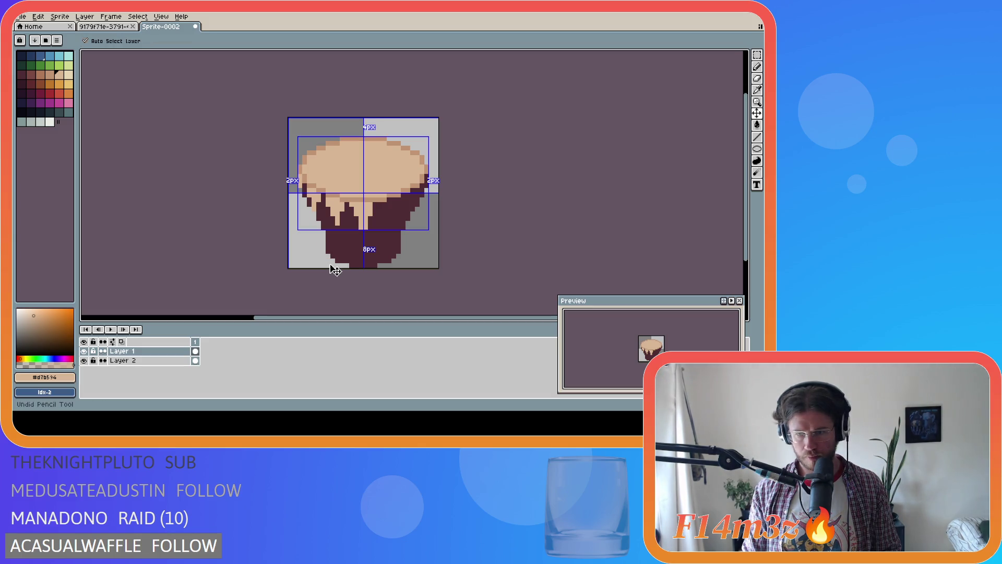
key("ctrl+y")
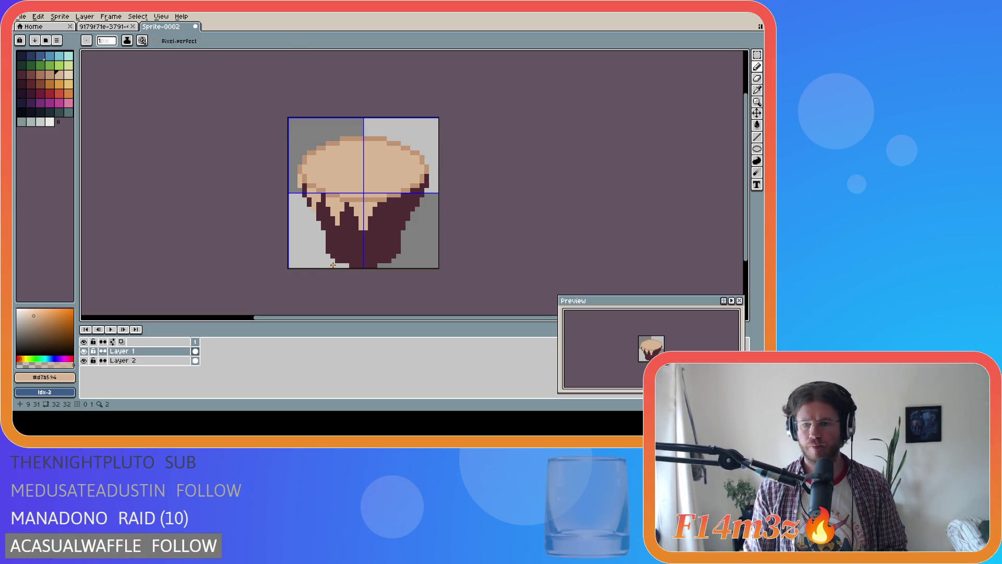
key("i")
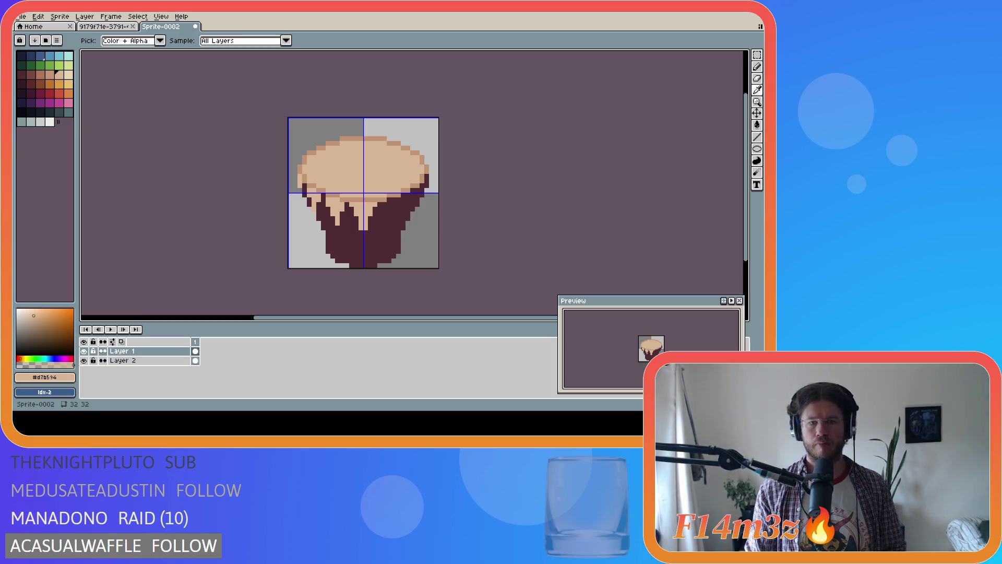
key("b")
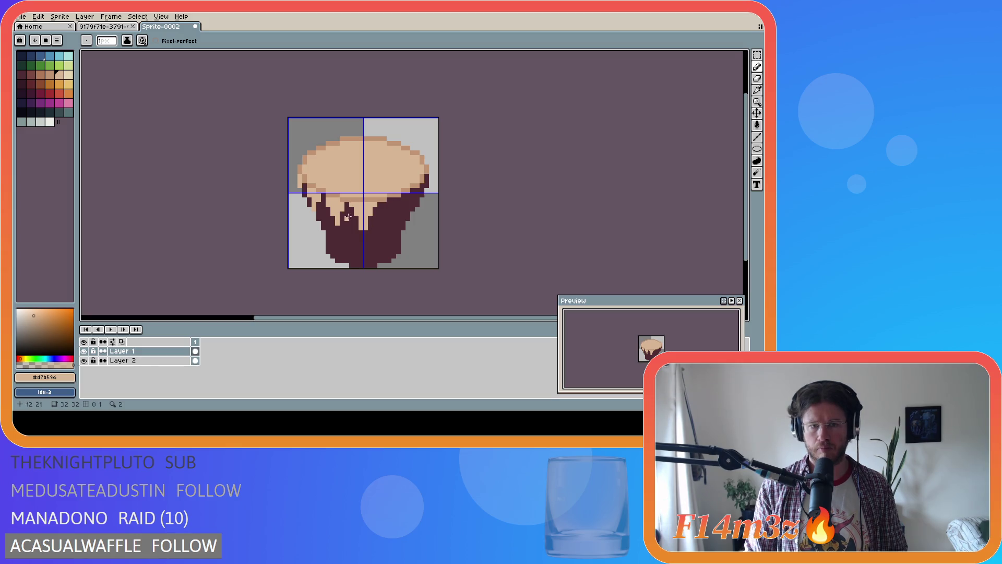
left_click(84, 351)
Step: Show the frosting layer again, select and deselect the whole sprite, and switch to the Paint Bucket
left_click(84, 351)
key("ctrl+a")
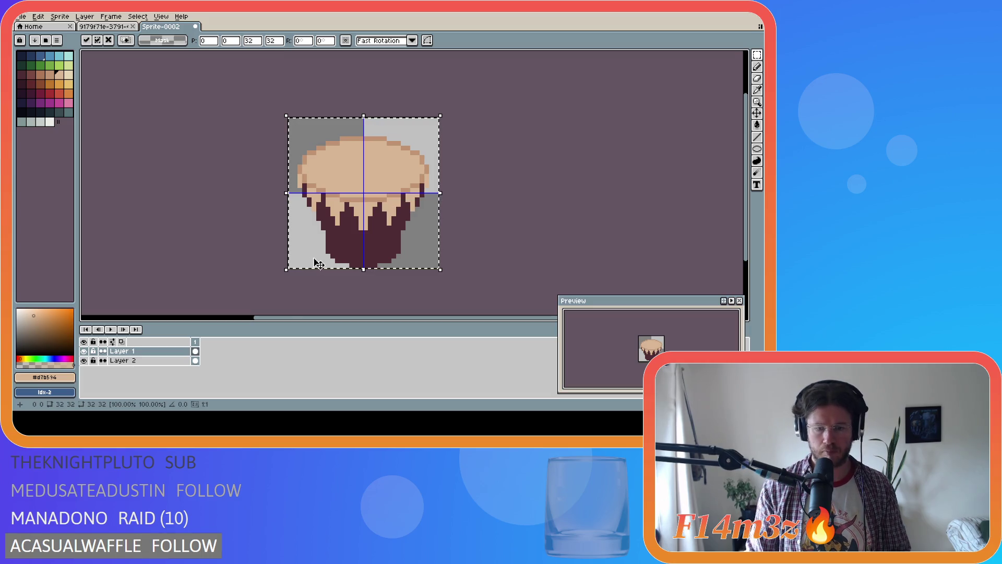
key("ctrl+d")
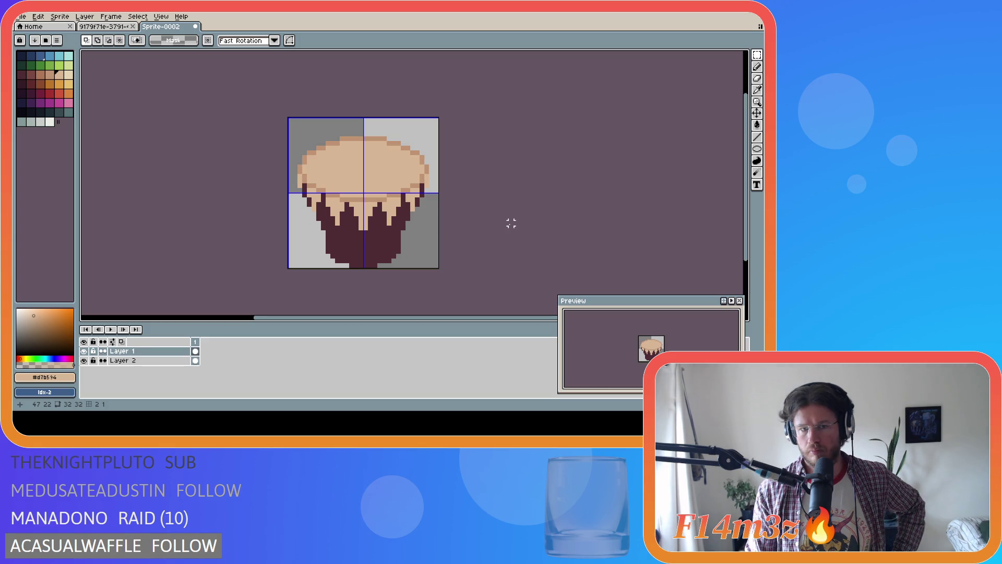
key("g")
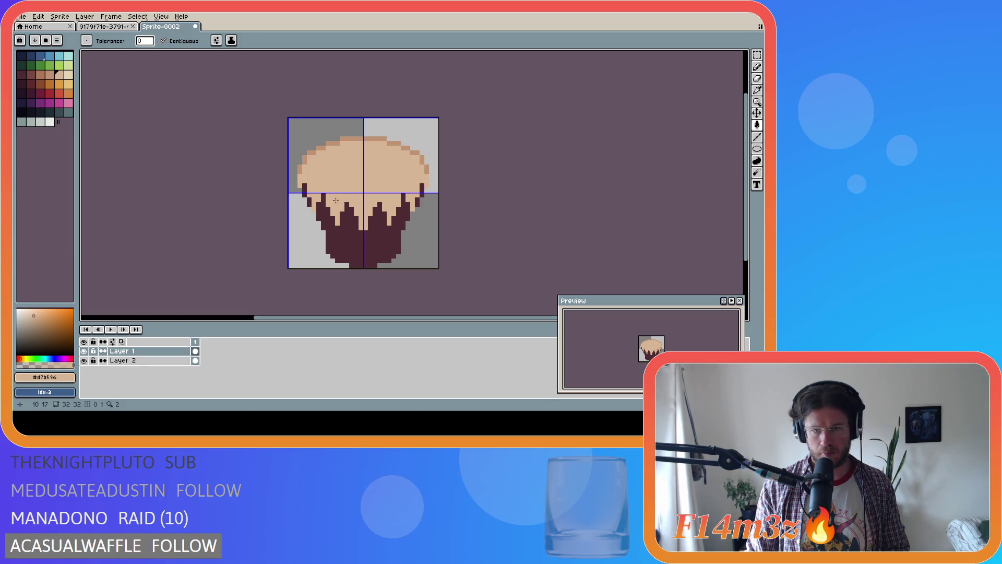
Step: Pick the darker tan #c09473 from the frosting edge and shade the frosting's left rim
key("b")
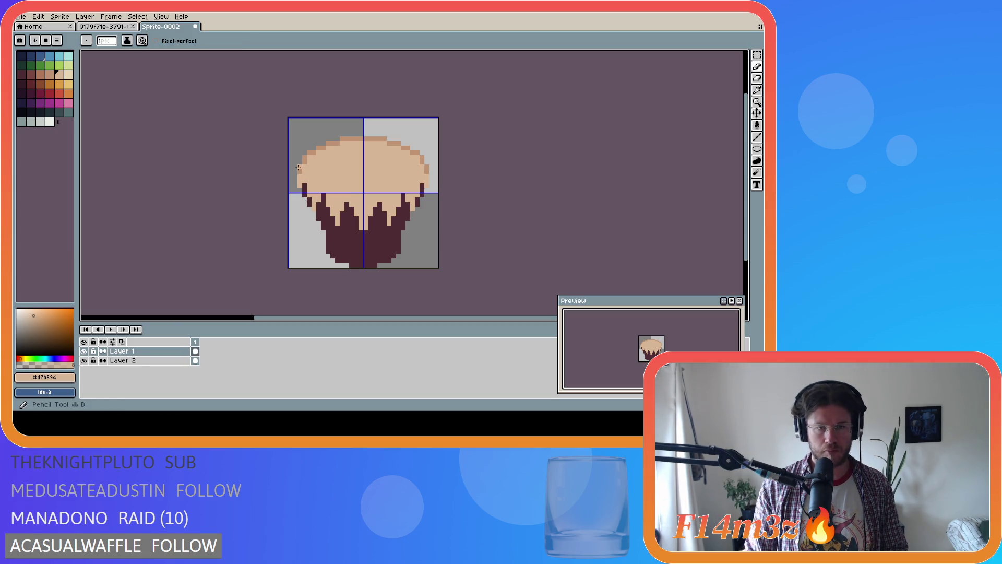
left_click(298, 169, "alt")
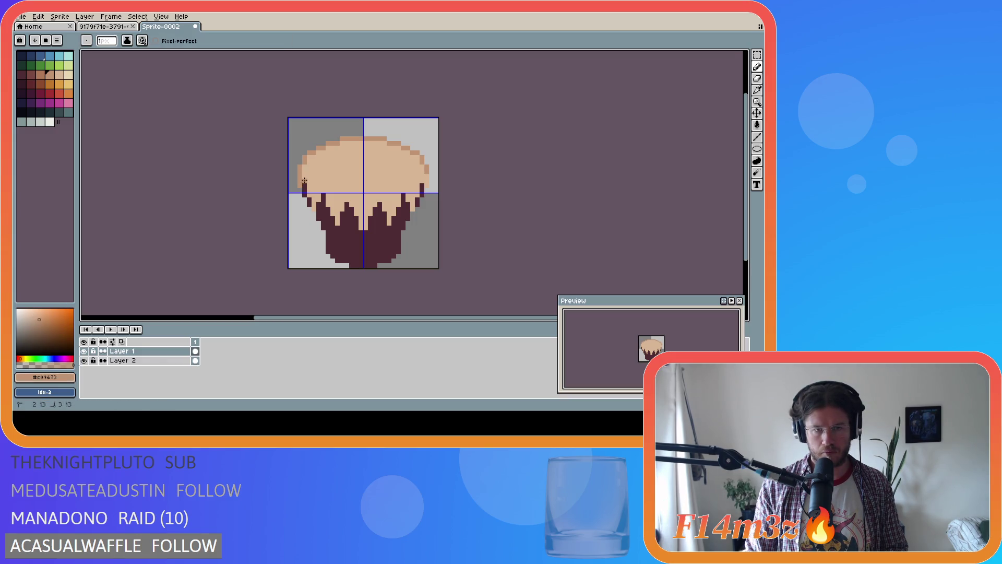
left_click_drag(309, 181, 310, 180)
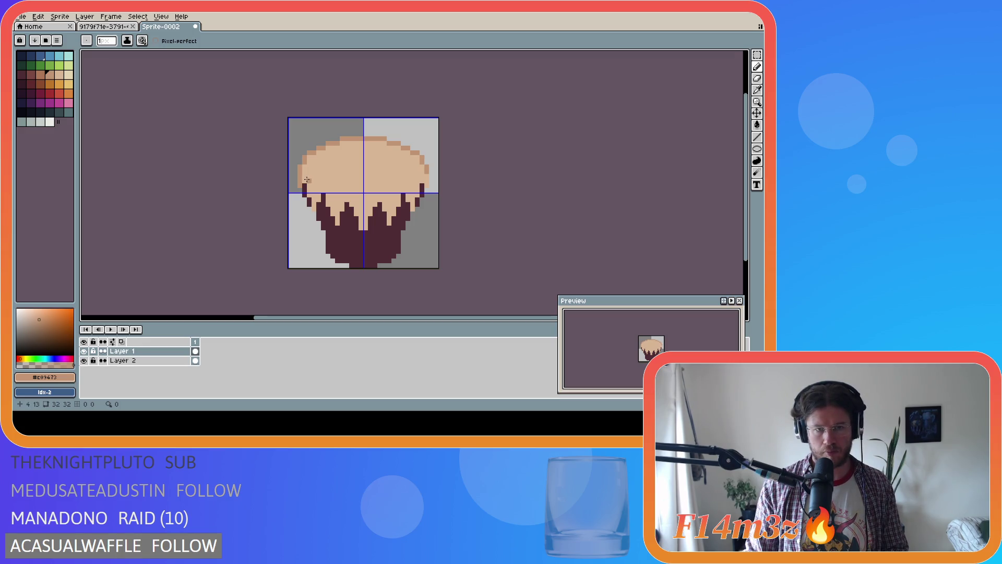
mouse_move(309, 193)
left_mouse_down()
mouse_move(313, 203)
mouse_move(323, 188)
left_mouse_up()
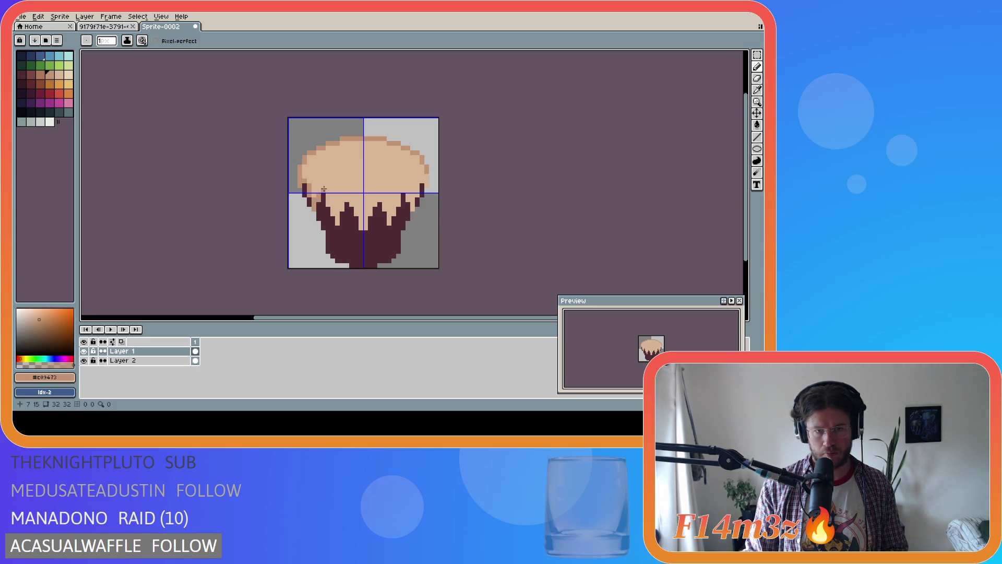
Step: Shade the edges of the left, centre-left and right drips in darker tan
left_click(327, 201)
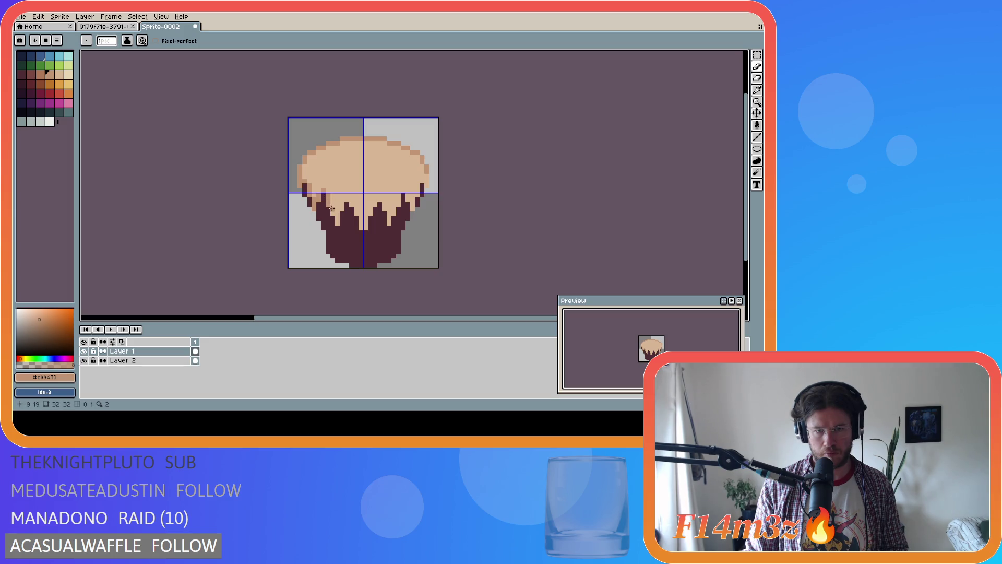
left_click_drag(336, 218, 336, 223)
left_click(345, 200)
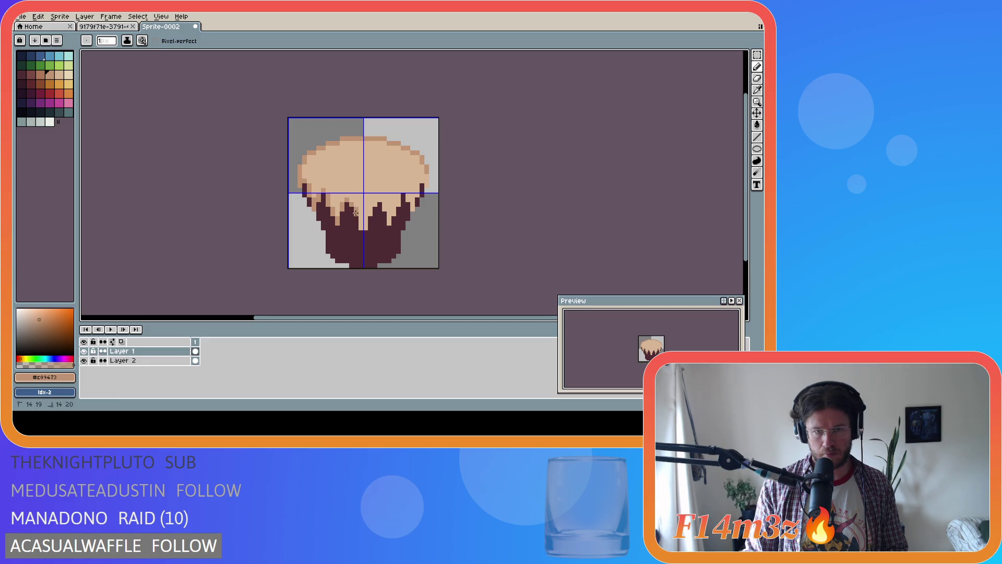
mouse_move(360, 218)
left_mouse_down()
mouse_move(360, 227)
mouse_move(371, 204)
left_mouse_up()
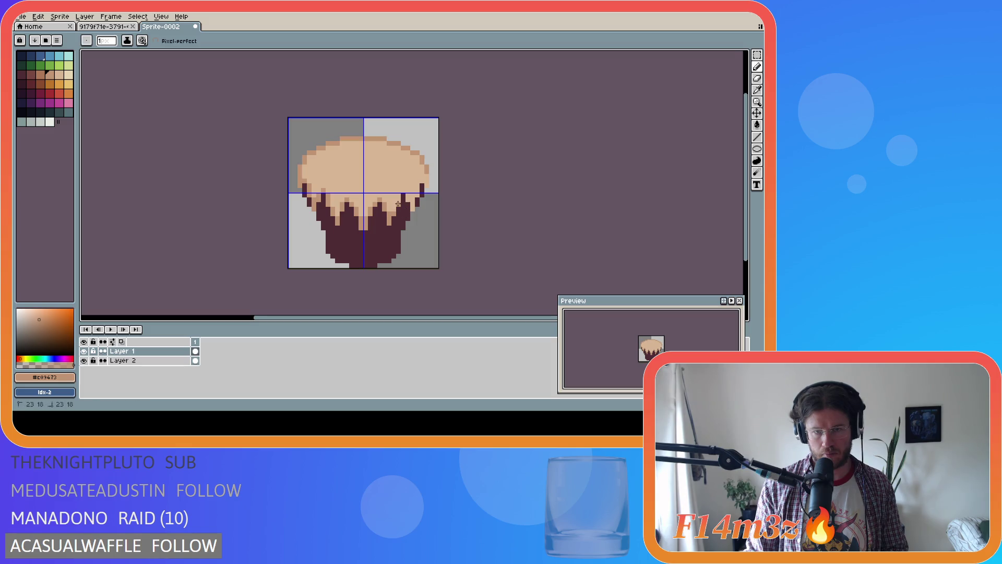
left_click_drag(406, 194, 426, 180)
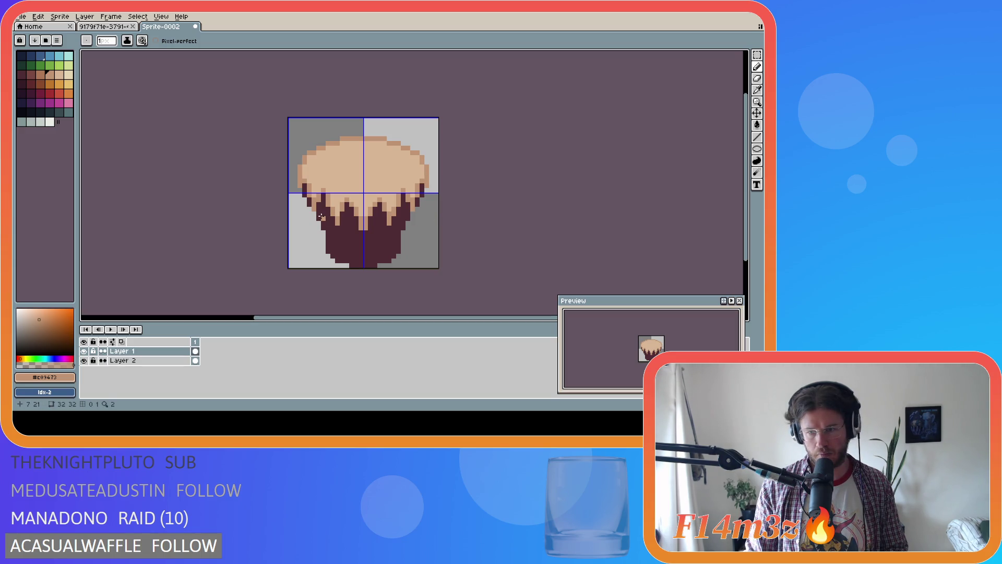
Step: Check the frosting layer's bounds and trial-select small patches of the left and right drips
key("v")
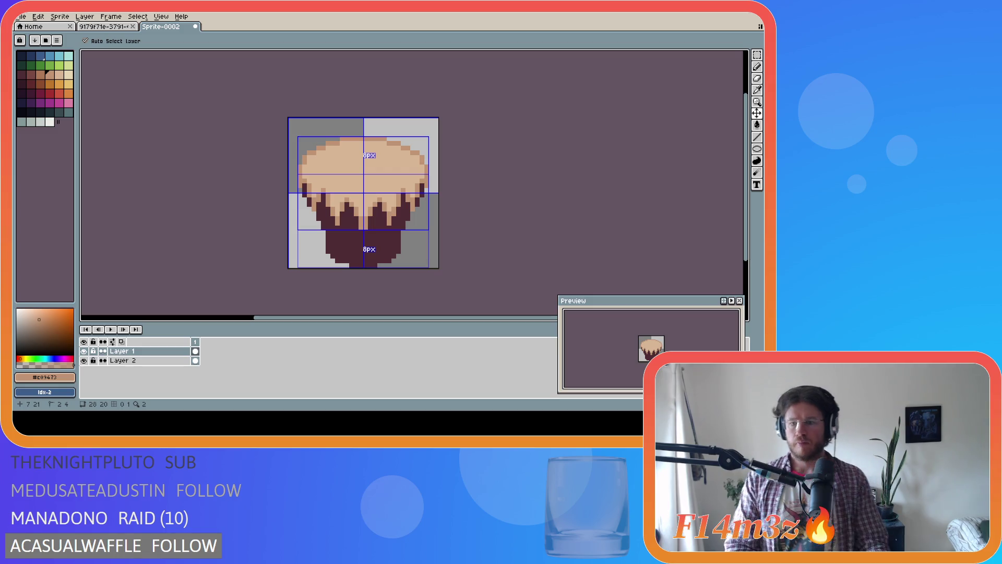
key("b")
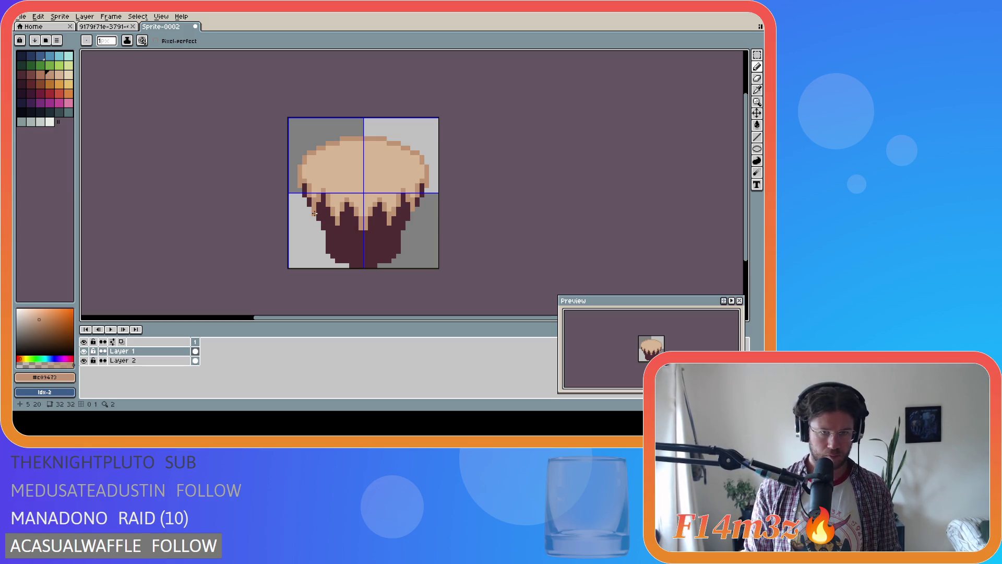
key("m")
left_click_drag(308, 213, 313, 201)
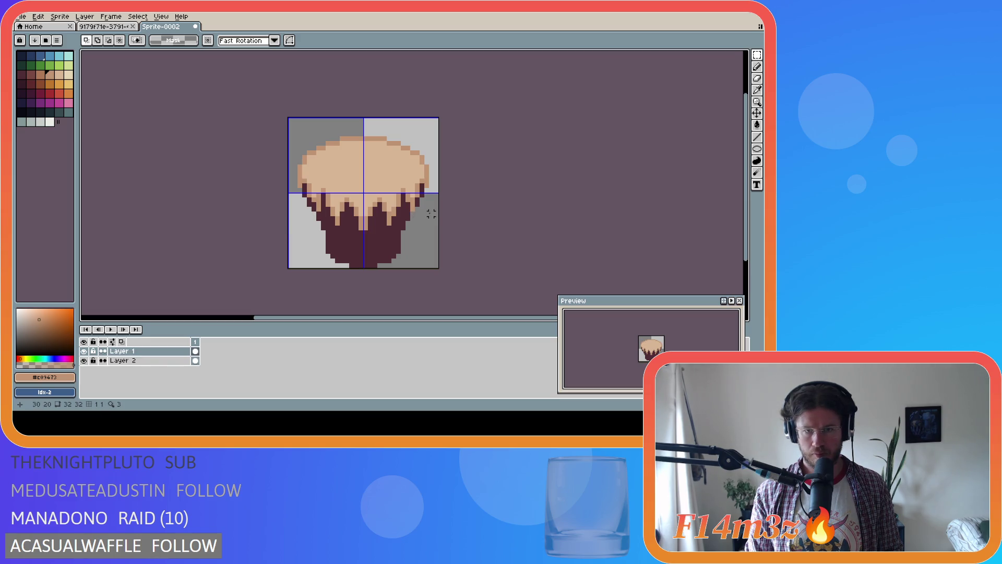
left_click_drag(417, 217, 403, 206)
left_click(351, 259)
Step: Move the right drip's 4×3 tip into its new position and deselect
left_click(83, 351)
left_click(84, 351)
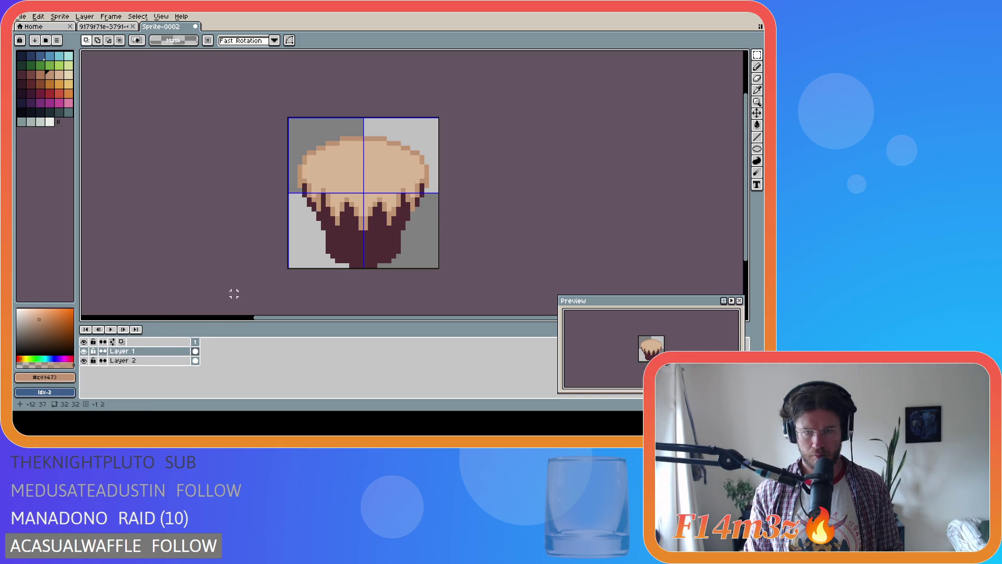
mouse_move(406, 202)
left_mouse_down()
mouse_move(425, 217)
mouse_move(409, 212)
left_mouse_up()
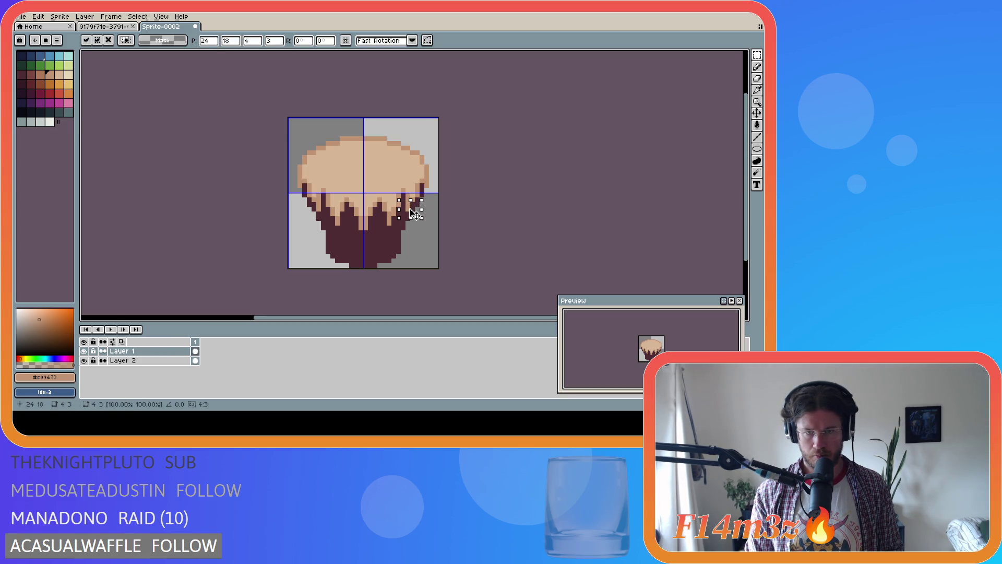
left_click(459, 209)
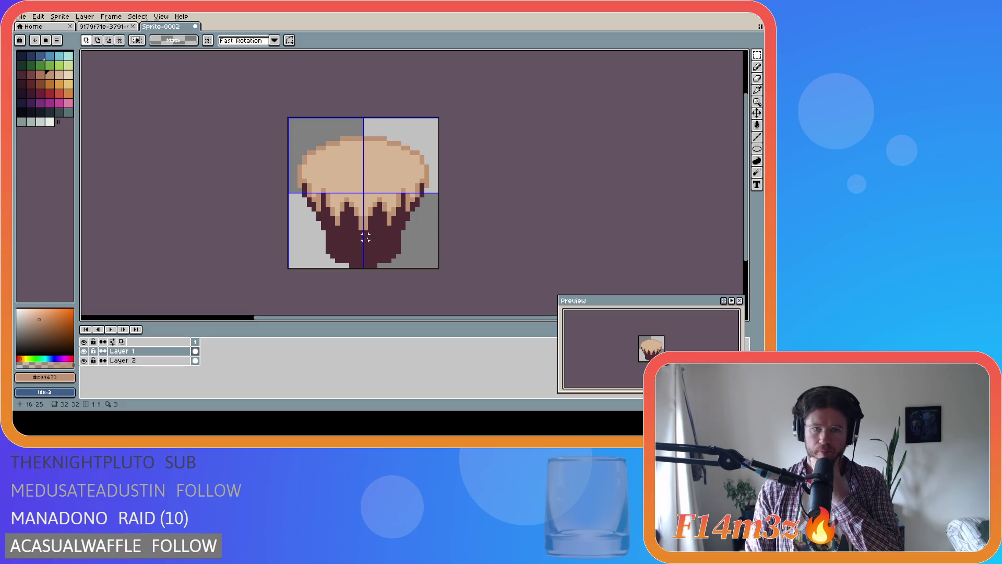
key("b")
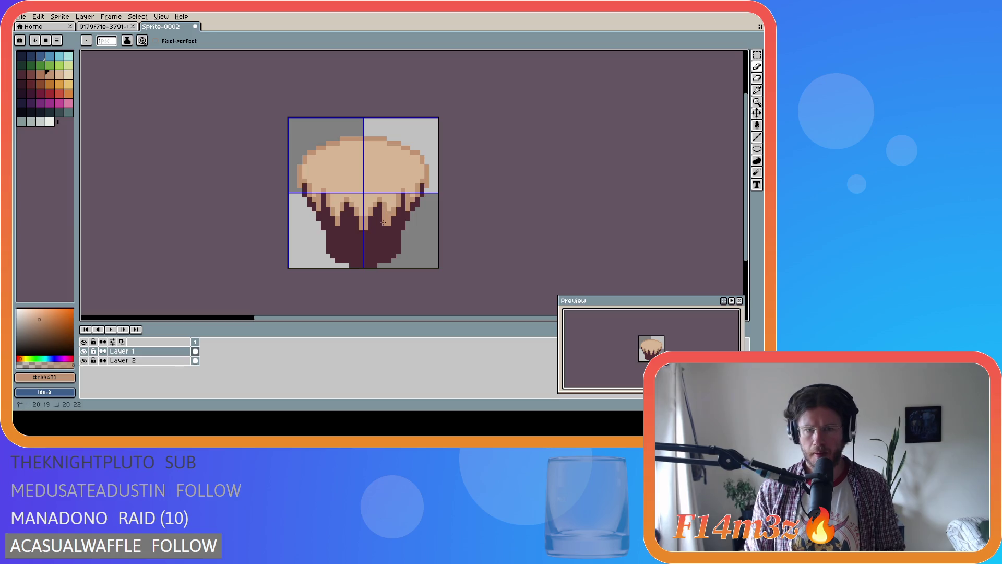
Step: Extend the drip right of centre several pixels down into the maroon wrapper
key("b")
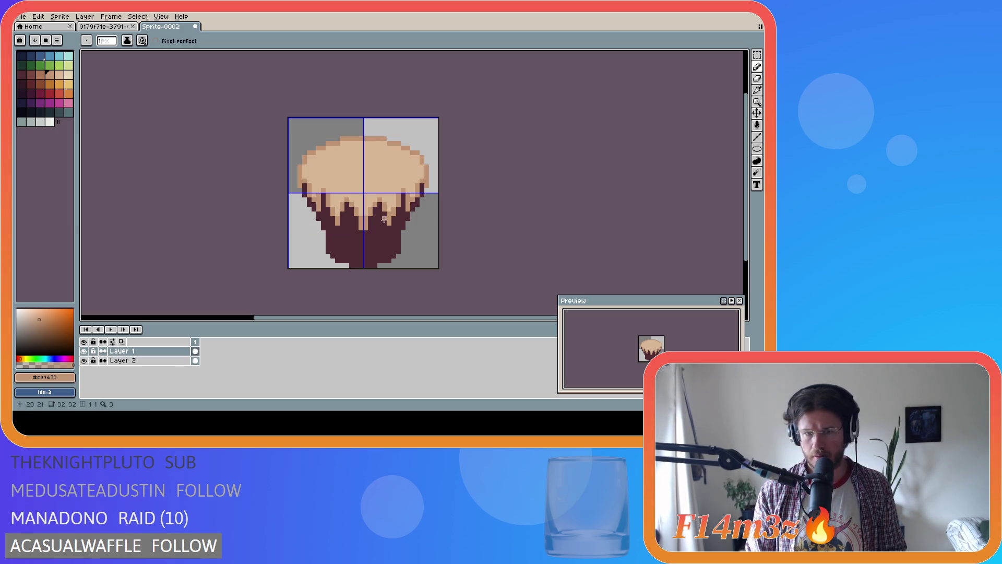
left_click_drag(383, 207, 385, 228)
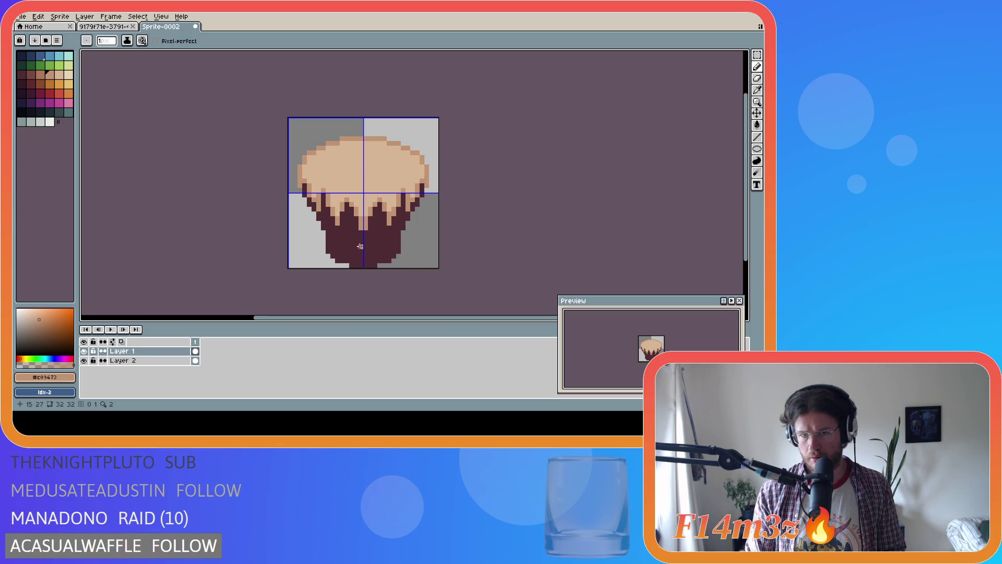
left_click_drag(384, 209, 383, 222)
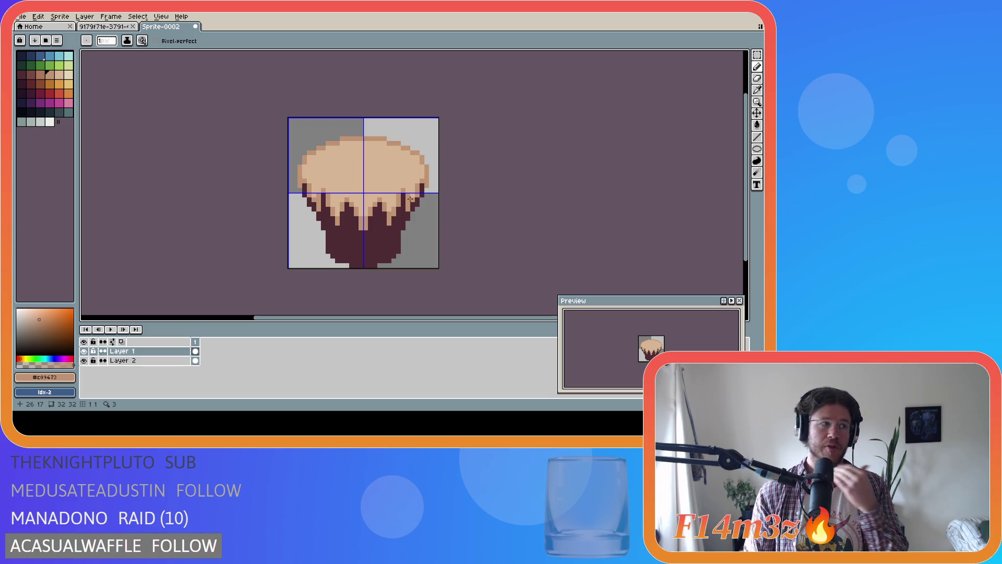
key("v")
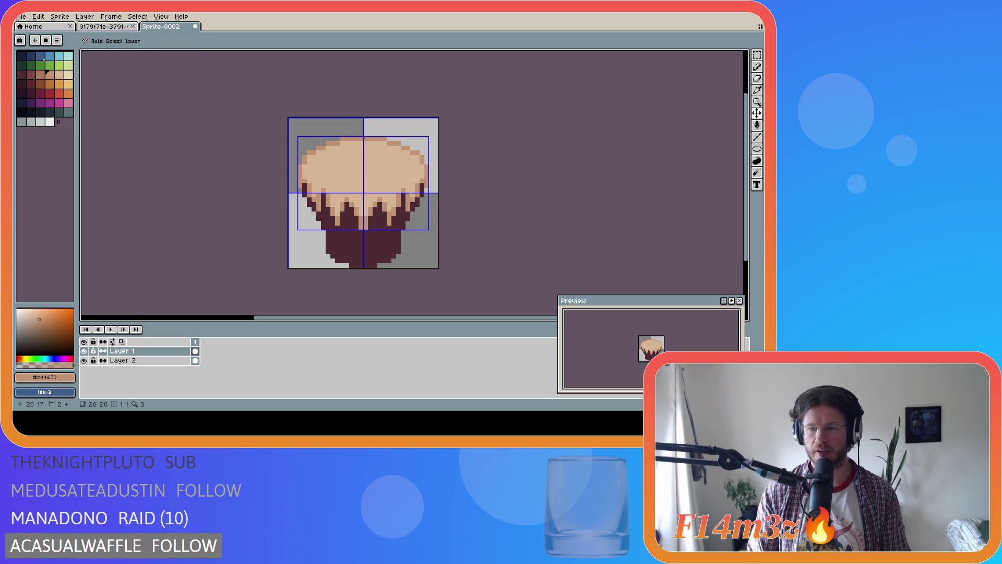
key("b")
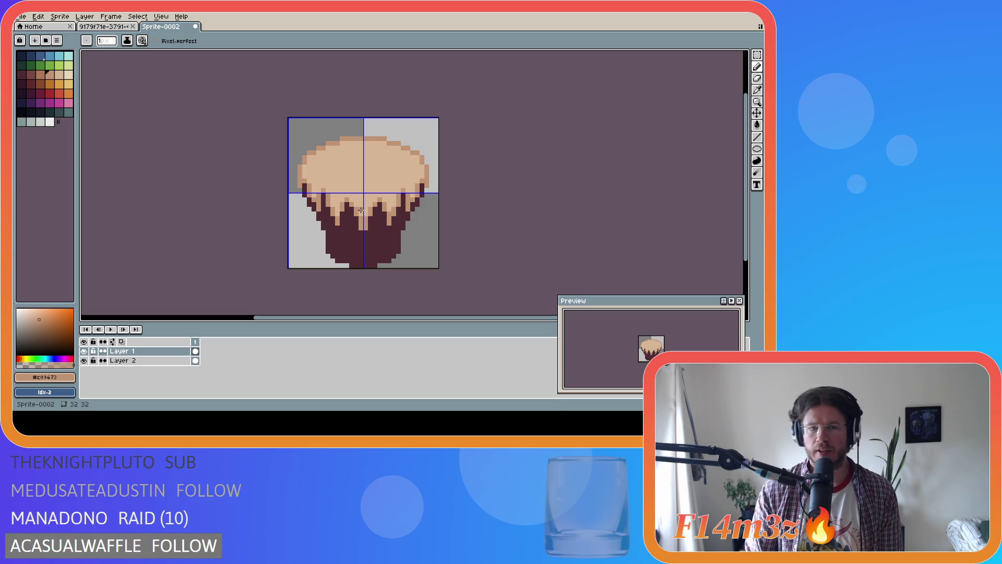
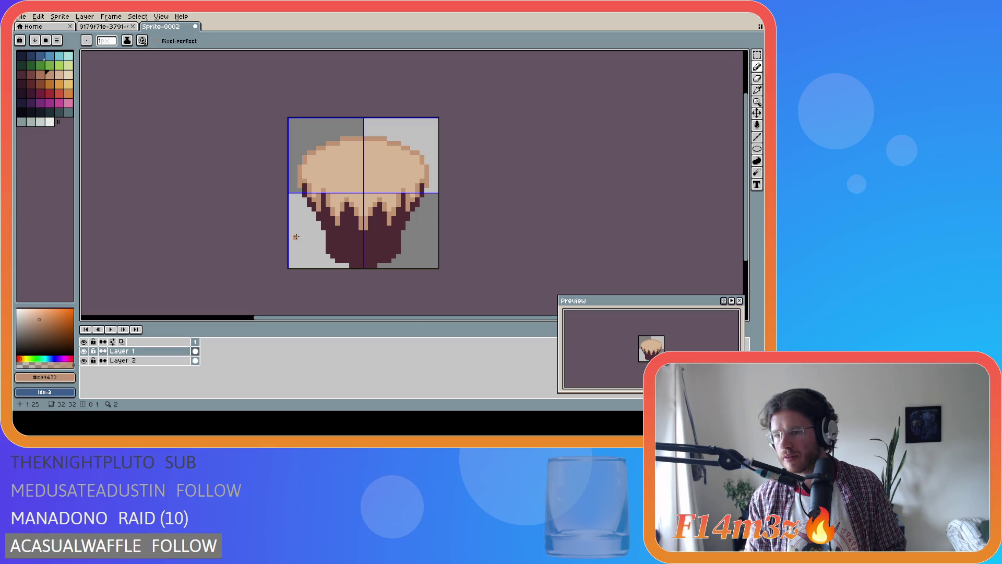
Step: Select the whole sprite and duplicate Layer 1 as Layer 1 Copy
key("ctrl+a")
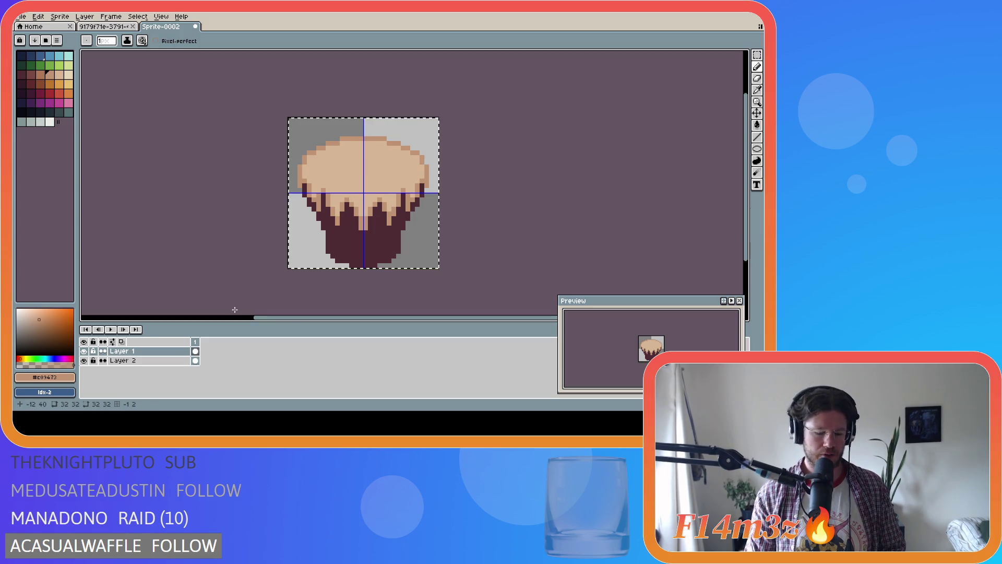
key("m")
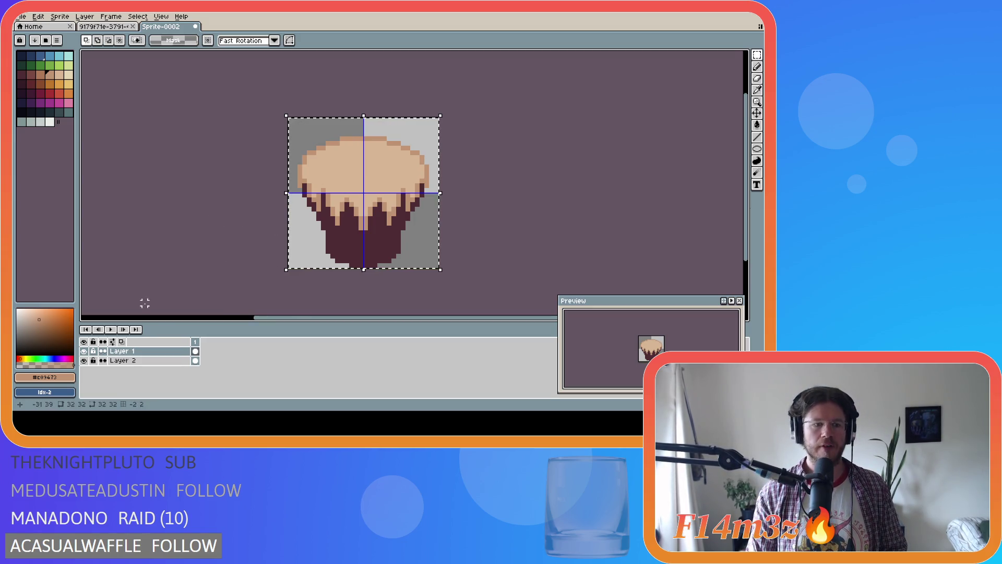
right_click(142, 353)
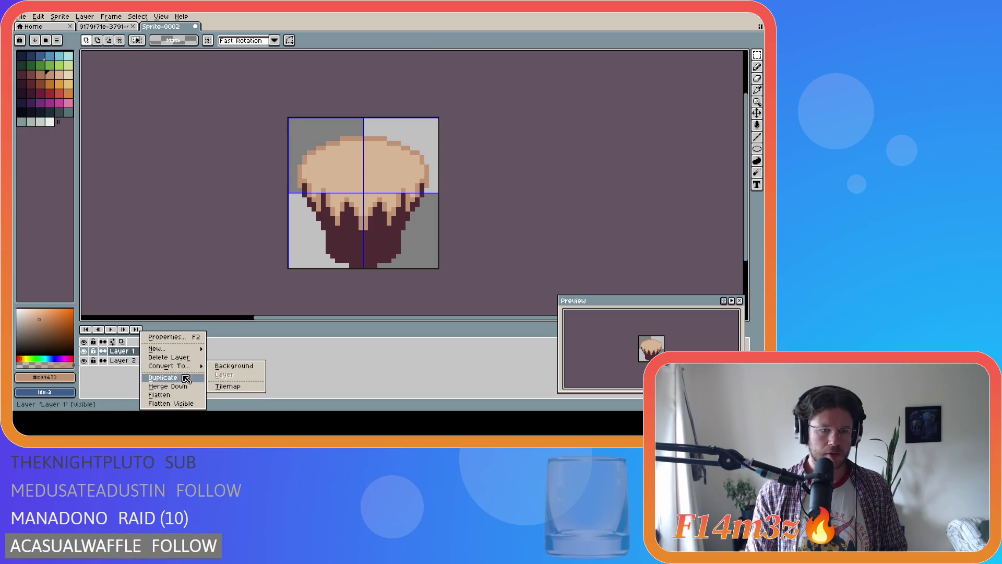
left_click(184, 378)
Step: Hide the original Layer 1 and add a new empty Layer 3 above Layer 1 Copy
left_click(83, 360)
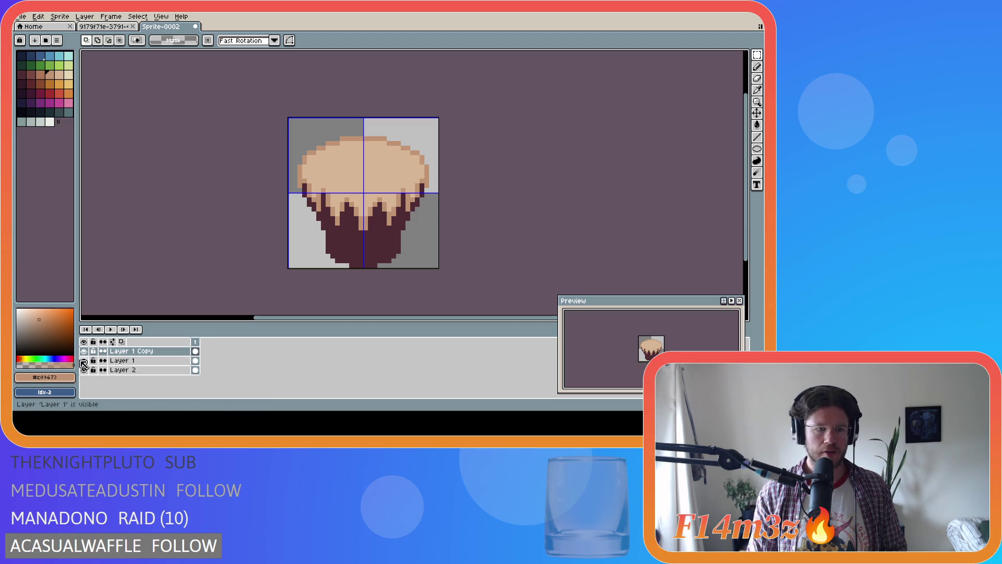
left_click(139, 351)
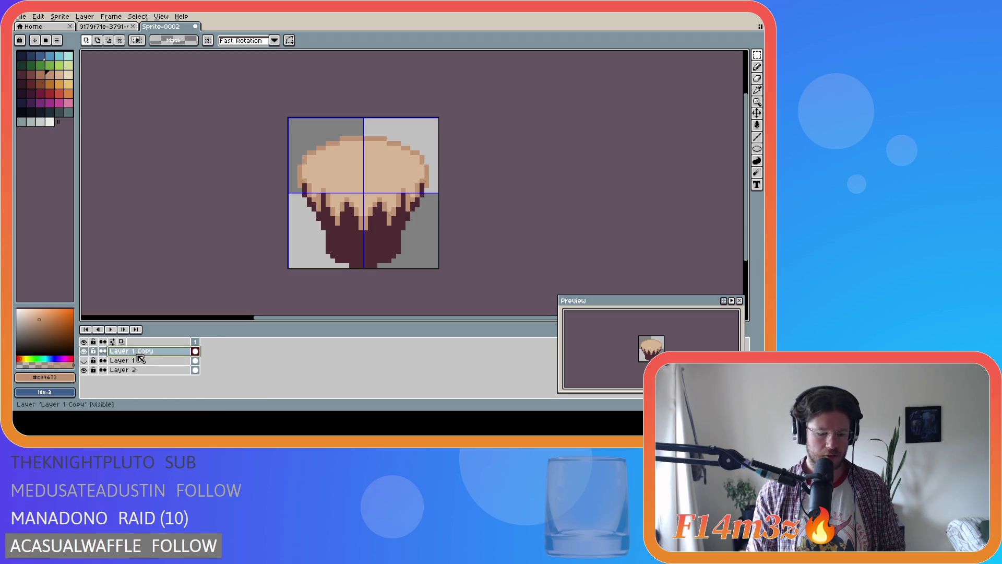
key("shift+n")
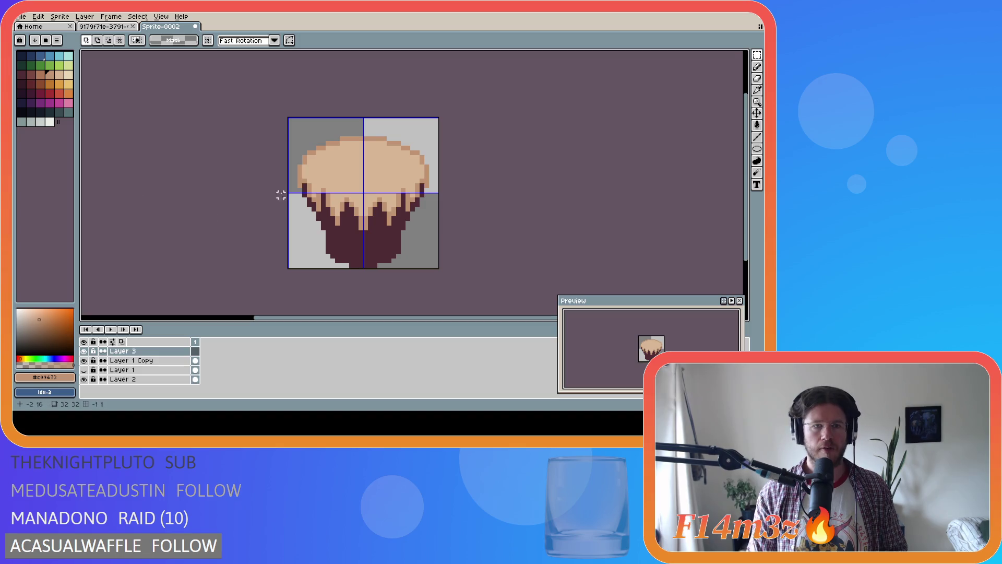
left_click(756, 148)
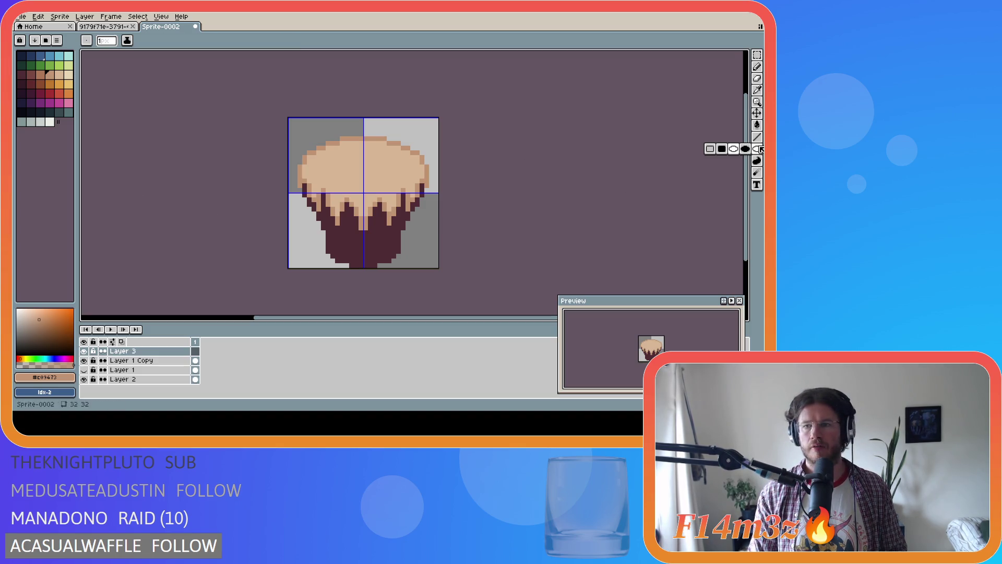
Step: Draw a light cyan filled ellipse over the cup top on Layer 3 and Magic Wand-select it
left_click(745, 149)
left_click(69, 56)
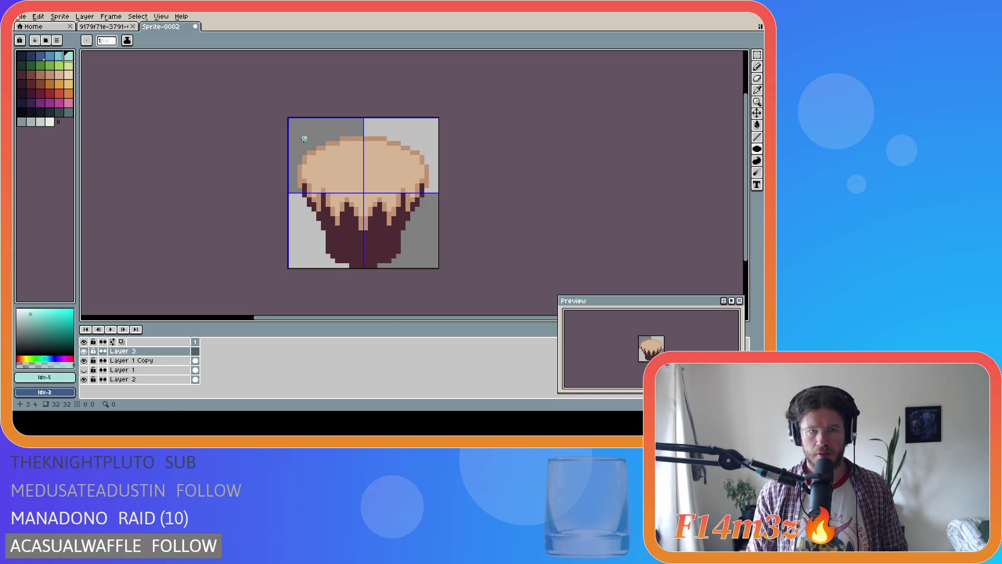
mouse_move(300, 138)
left_mouse_down()
mouse_move(358, 178)
mouse_move(429, 201)
left_mouse_up()
key("w")
left_click(369, 168)
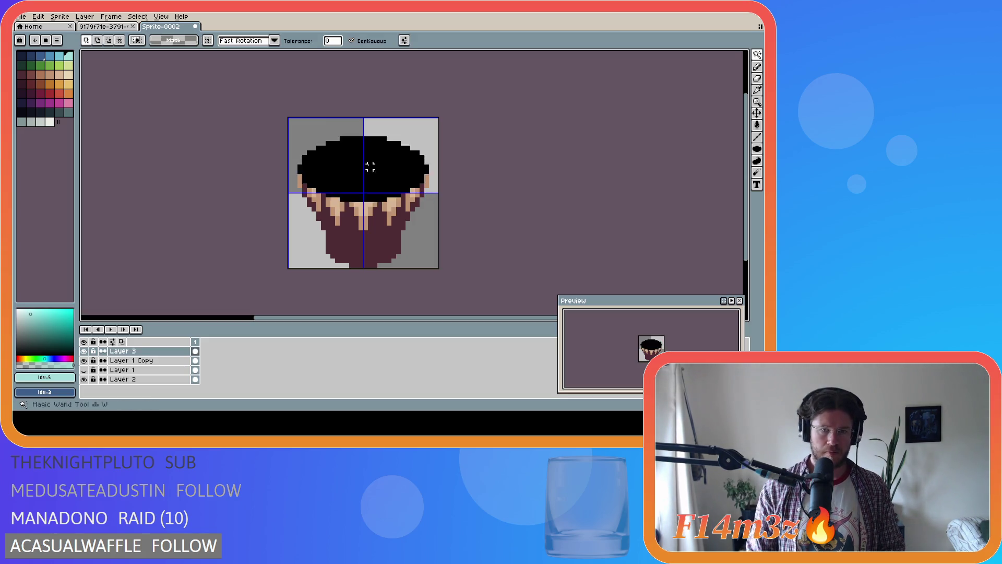
Step: Hide Layer 3, invert the selection on Layer 1 Copy, and delete the drips outside the oval
left_click(84, 351)
left_click(137, 360)
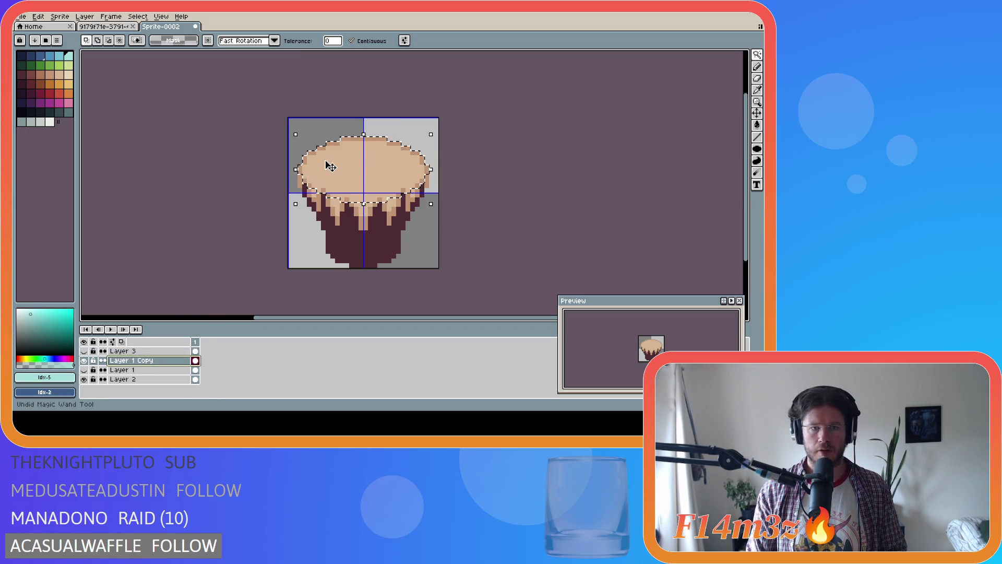
left_click(138, 16)
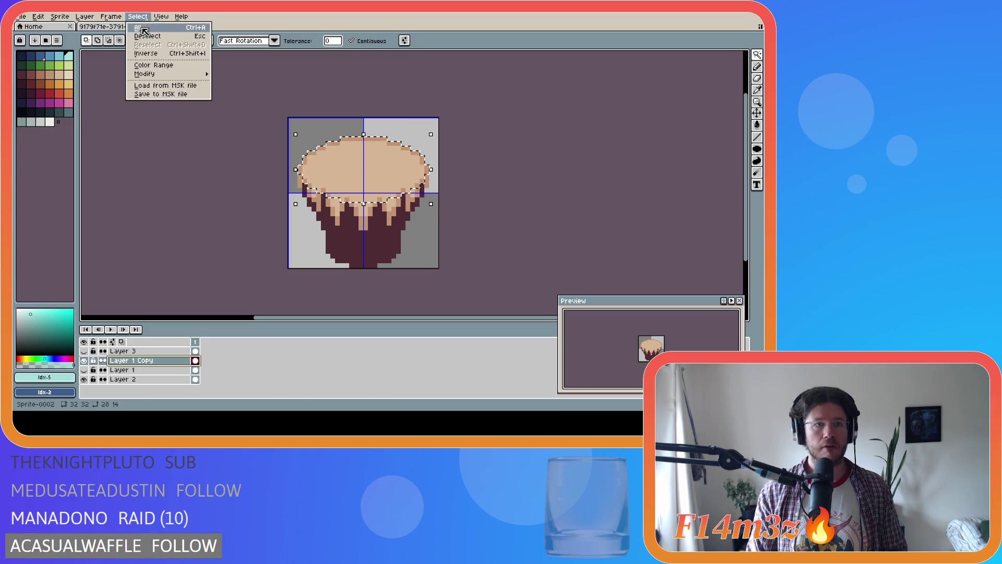
left_click(156, 54)
key("Delete")
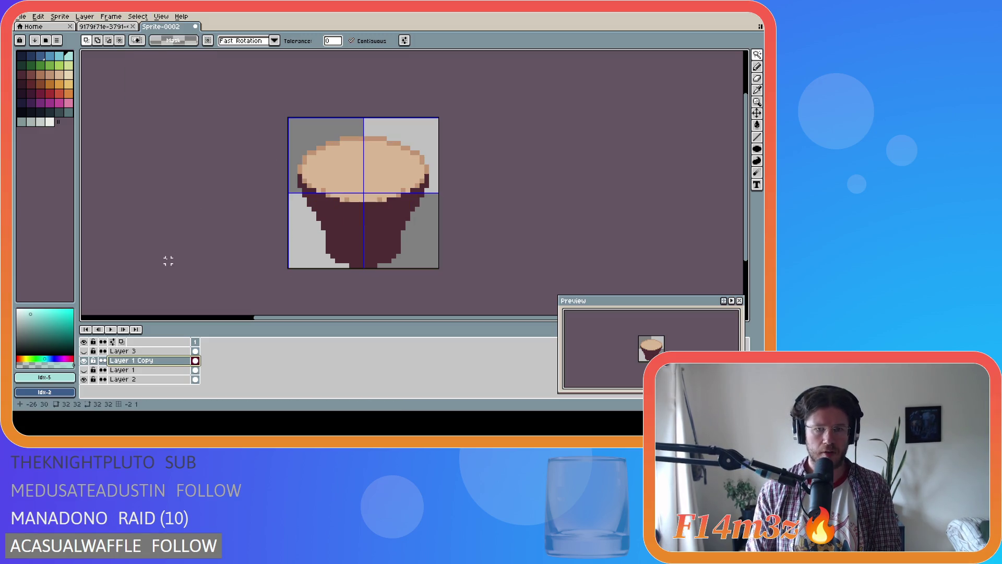
Step: Bucket-fill four shaded rim pixels with the light beige from the cup top
scroll(355, 188, "up", 2)
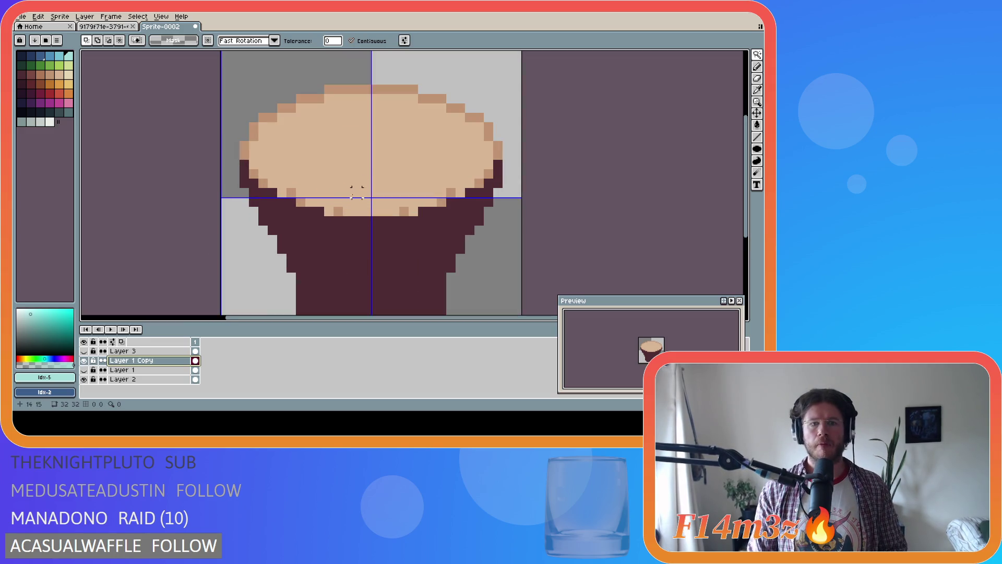
left_click(319, 174, "alt")
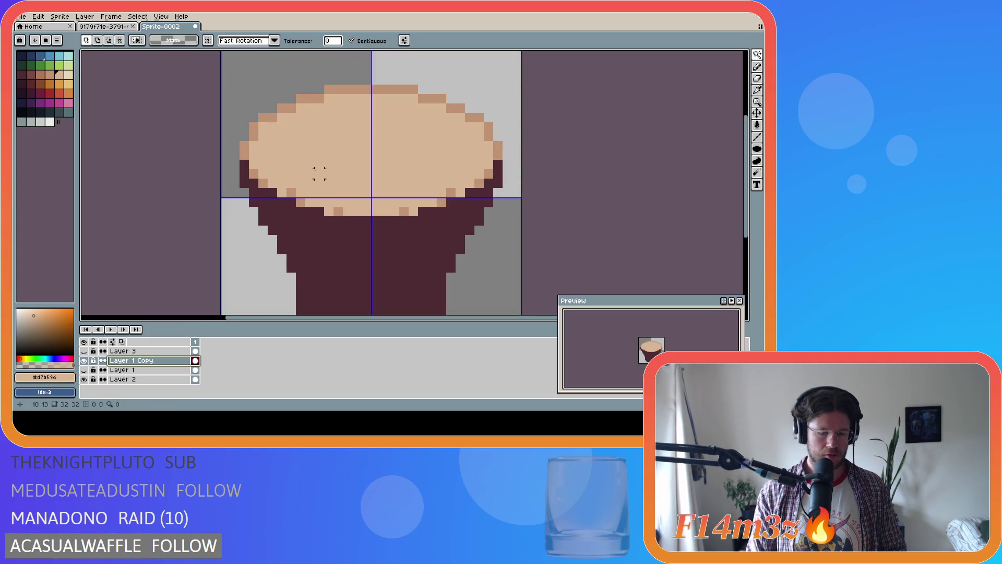
scroll(319, 174, "down", 2)
key("g")
scroll(316, 168, "up", 1)
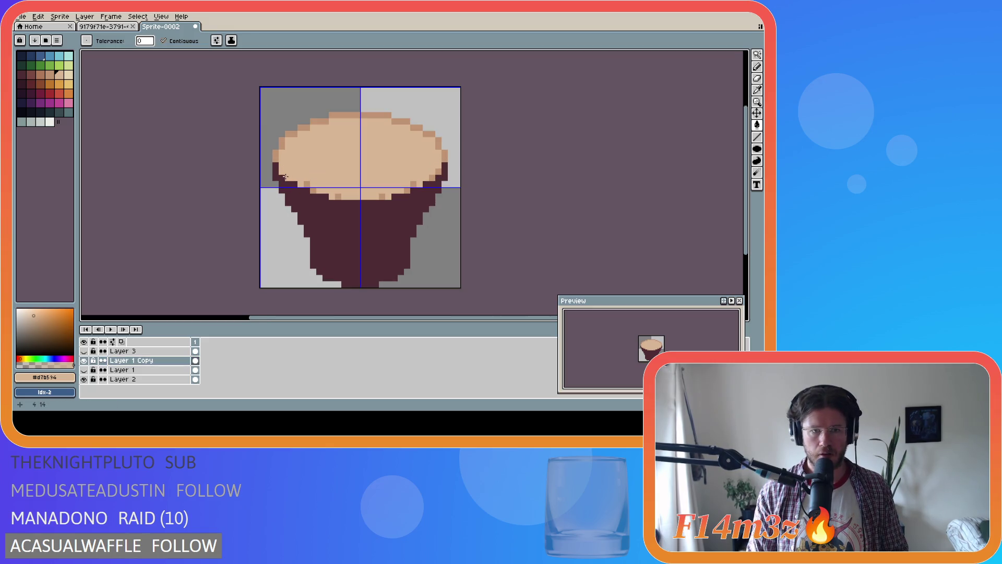
left_click(336, 195)
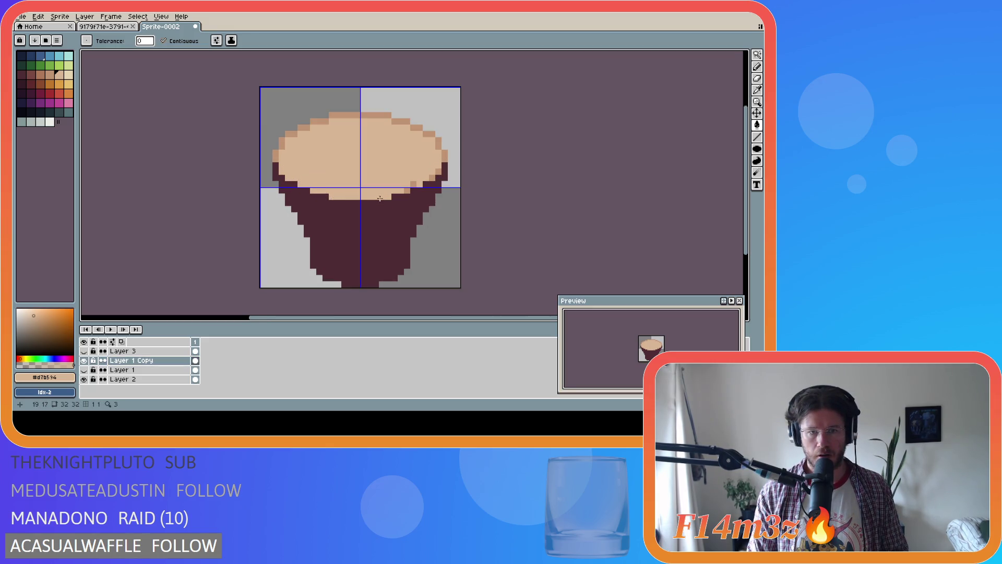
left_click(403, 189)
left_click(414, 185)
left_click(429, 178)
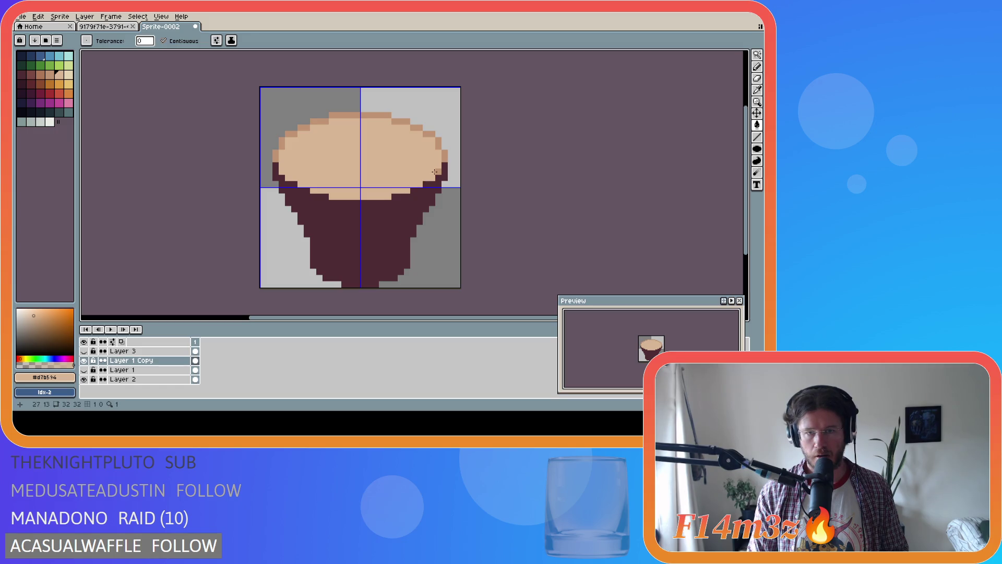
scroll(462, 201, "down", 2)
scroll(462, 201, "up", 1)
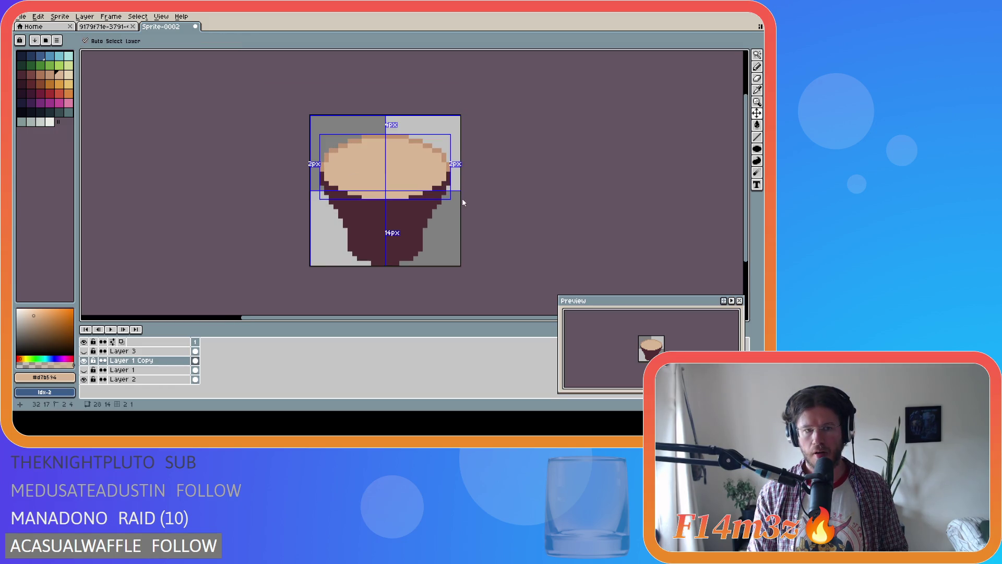
key("g")
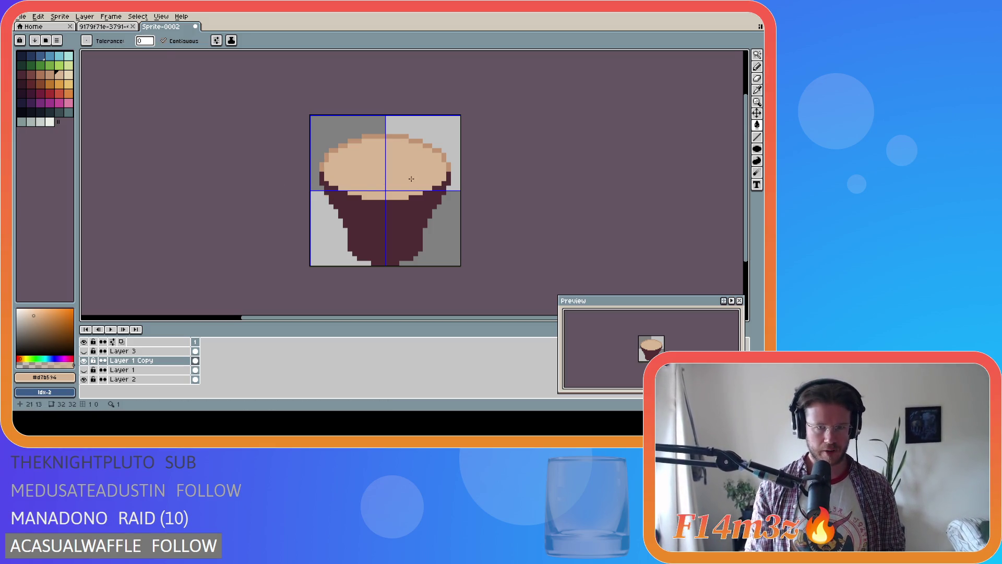
Step: Briefly try moving the oval cup top, then deselect
left_click(373, 181)
key("v")
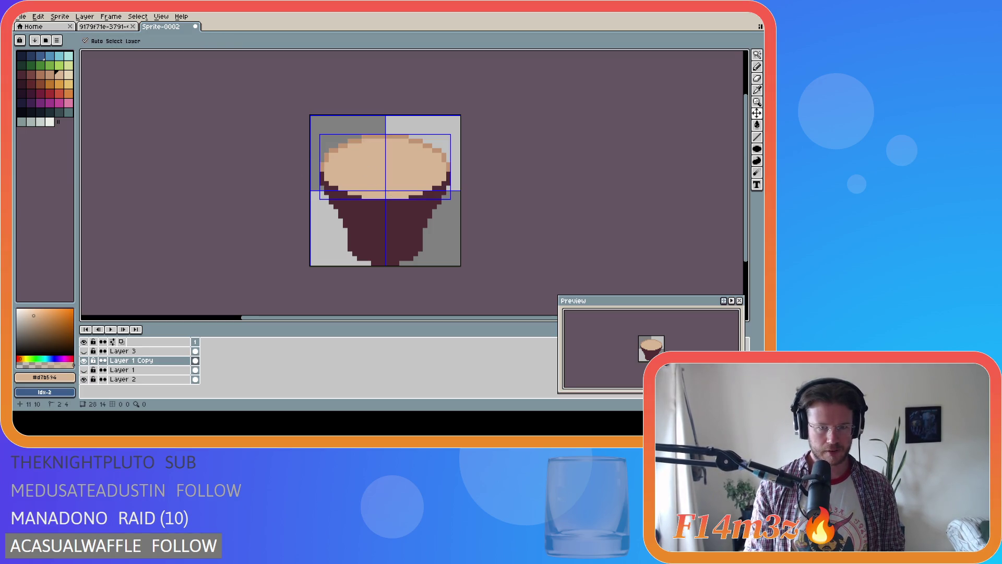
key("ctrl+d")
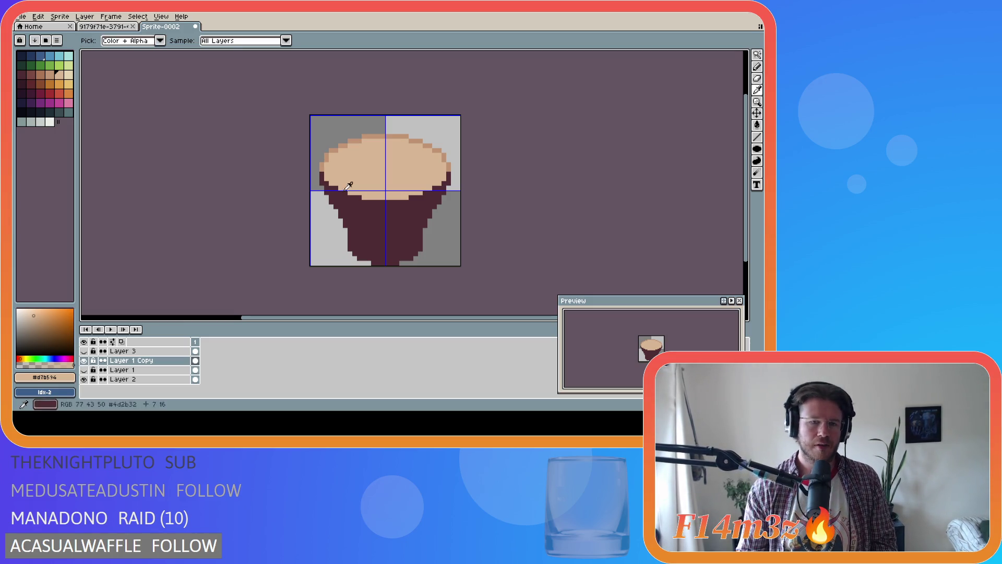
Step: Hide the grid and take the darker rim beige as the Pencil colour
key("ctrl+apostrophe")
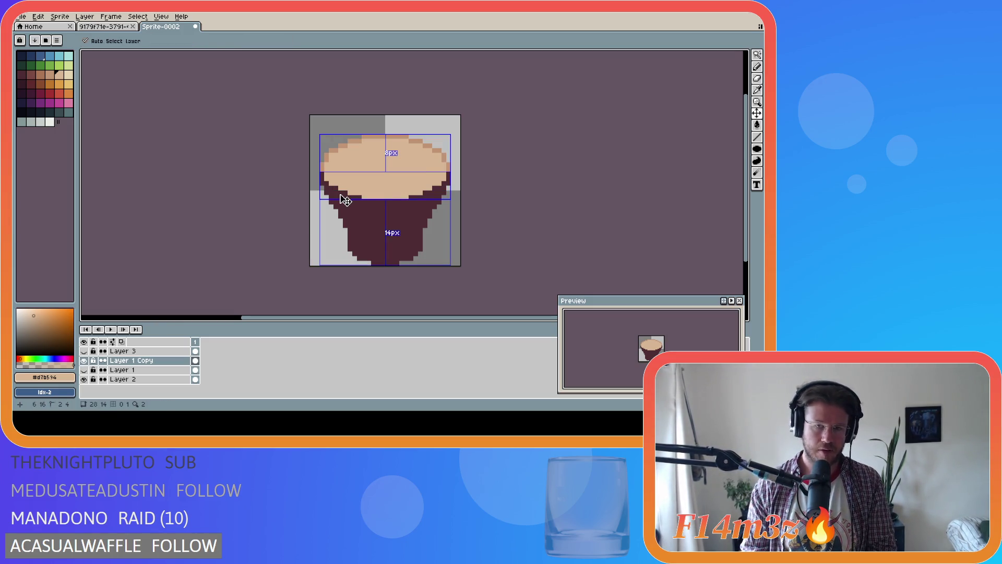
left_click(324, 164, "alt")
key("b")
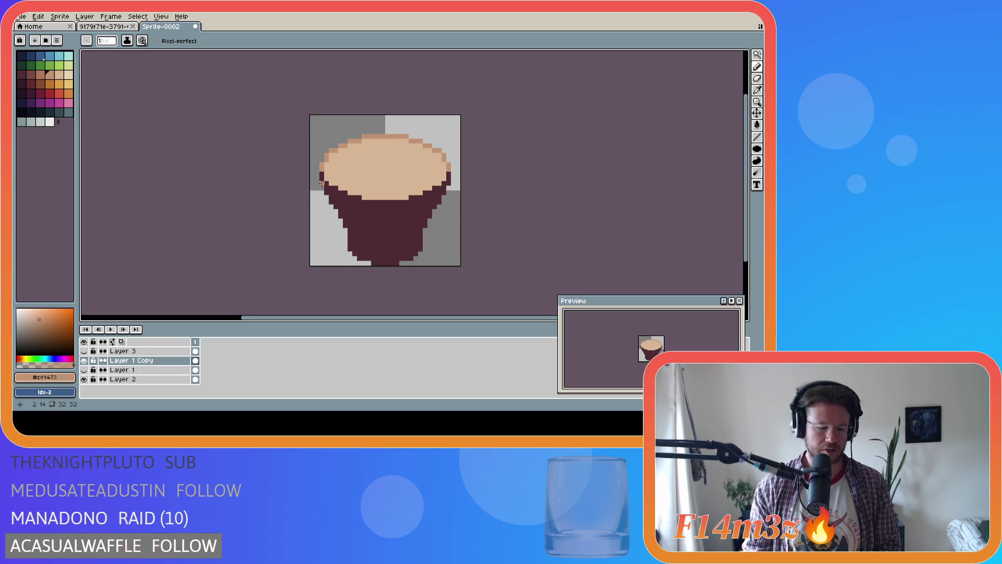
Step: Paint a dark pixel on the left rim, then toggle each layer's visibility to compare versions
key("ctrl")
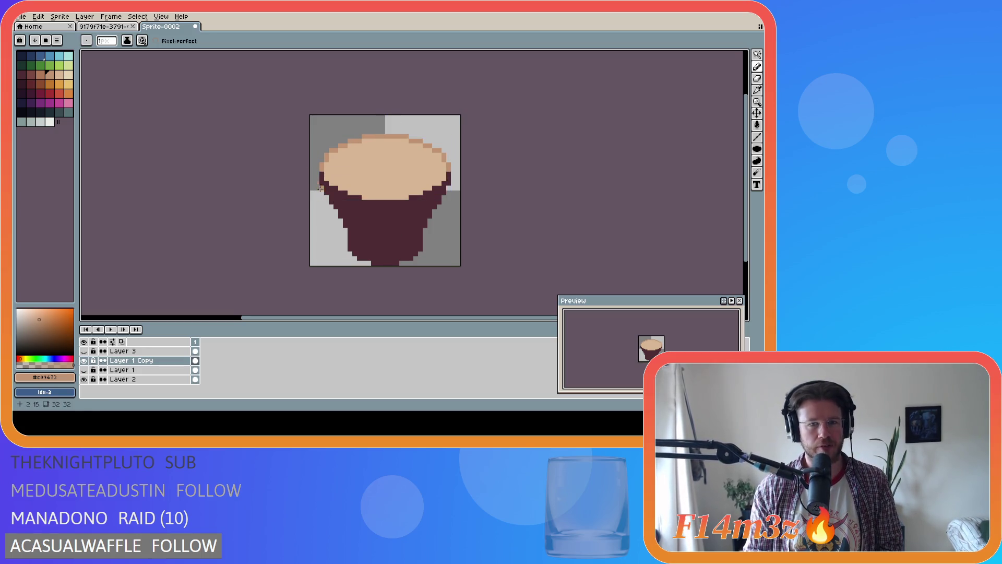
left_click(322, 174)
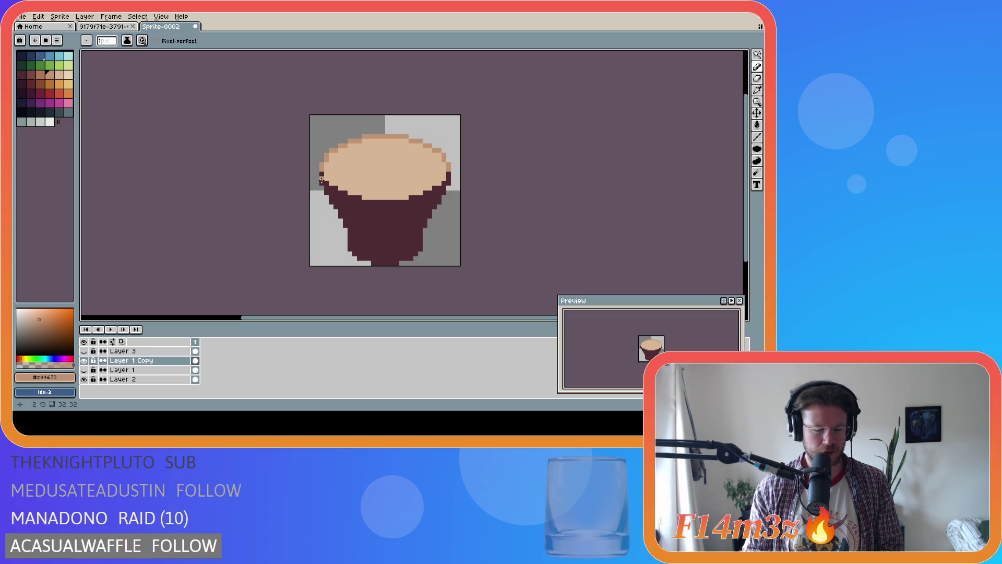
left_click(84, 351)
left_click(83, 350)
left_click(84, 360)
left_click(85, 362)
left_click(84, 369)
left_click(85, 368)
left_click(85, 369)
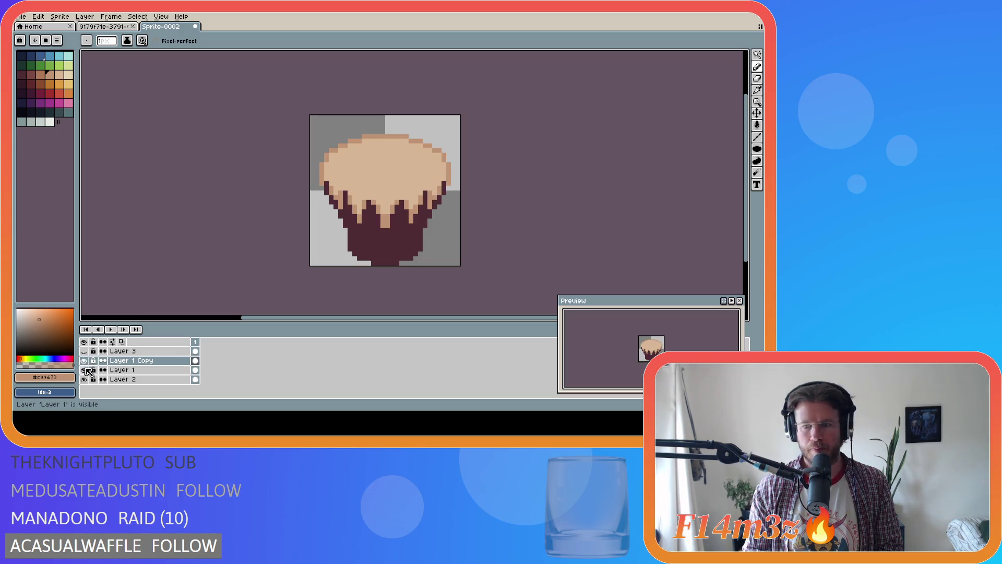
left_click(84, 370)
left_click(125, 351)
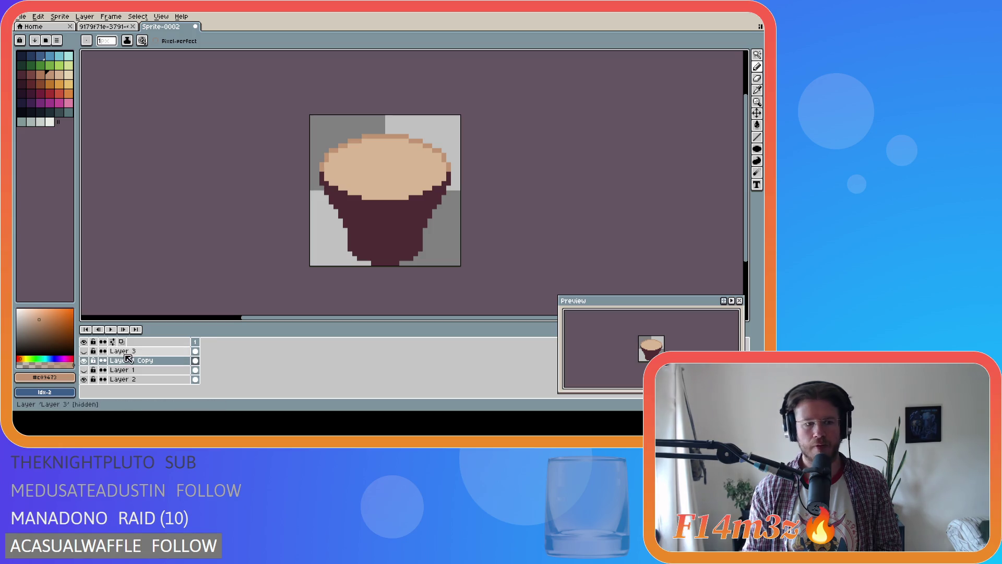
left_click(83, 361)
left_click(83, 360)
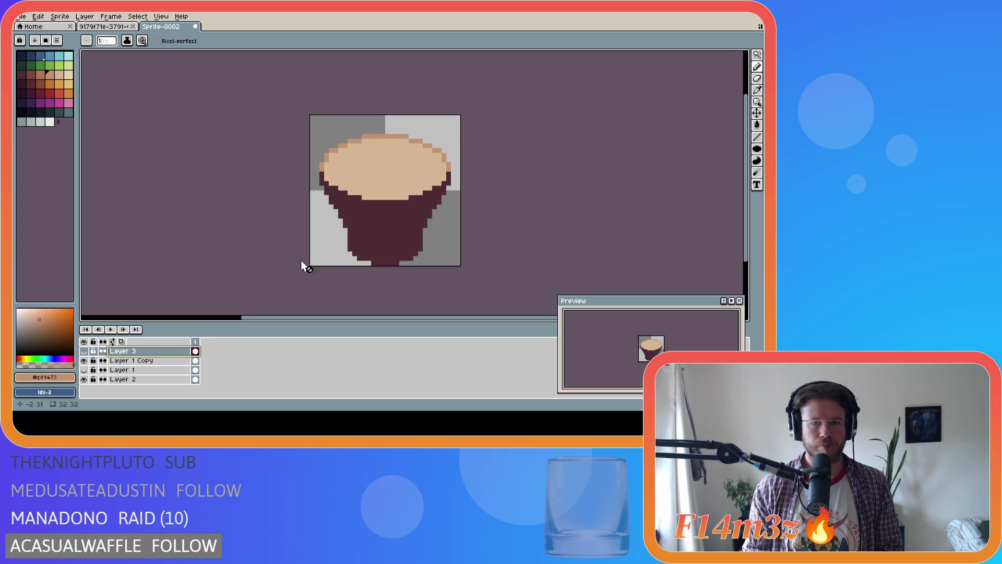
Step: On Layer 1 Copy, sample the cream colour and paint a drip down the cup's left rim
left_click(150, 361)
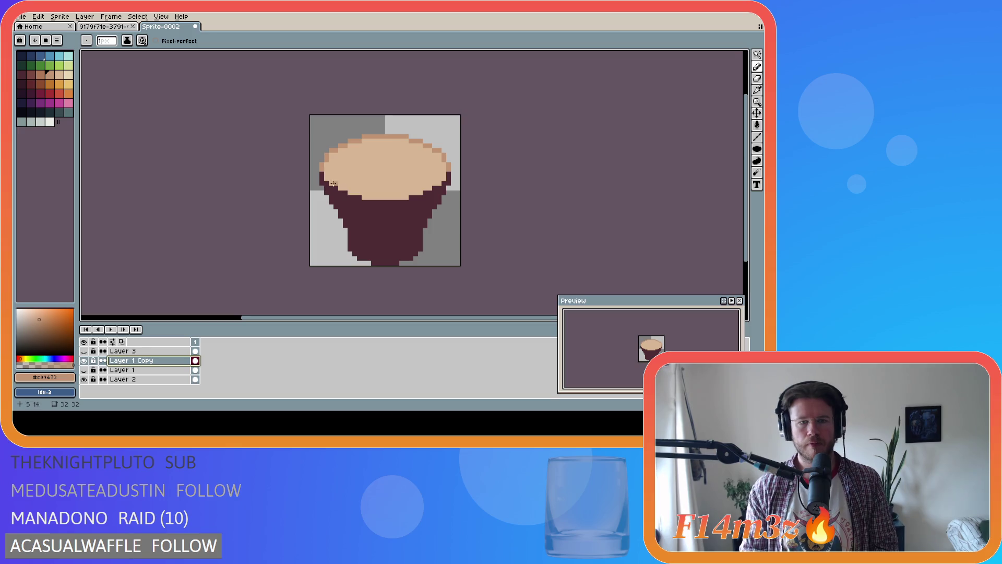
key("i")
left_click(335, 164)
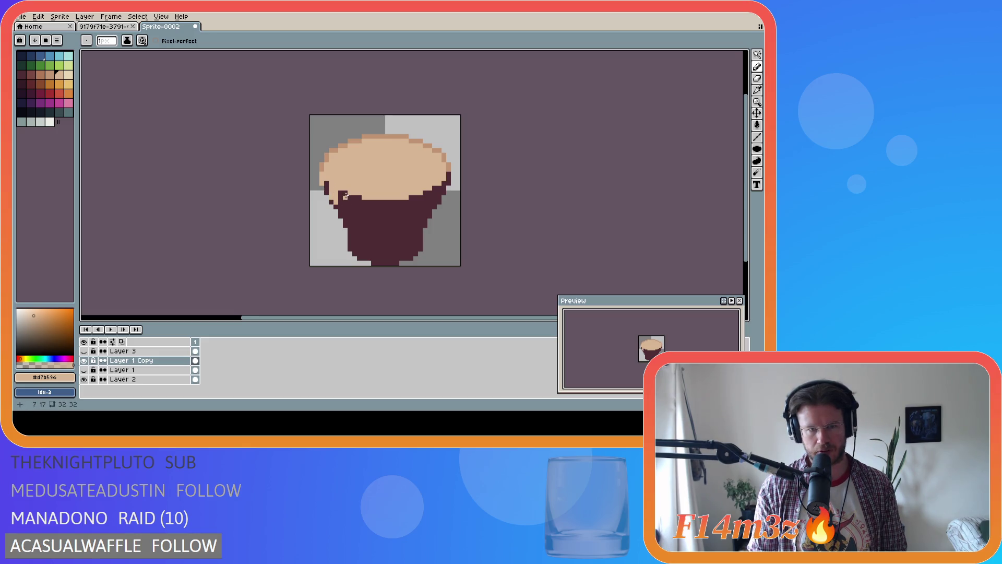
mouse_move(344, 192)
left_mouse_down()
mouse_move(350, 209)
mouse_move(367, 203)
mouse_move(370, 222)
mouse_move(379, 200)
mouse_move(371, 204)
left_mouse_up()
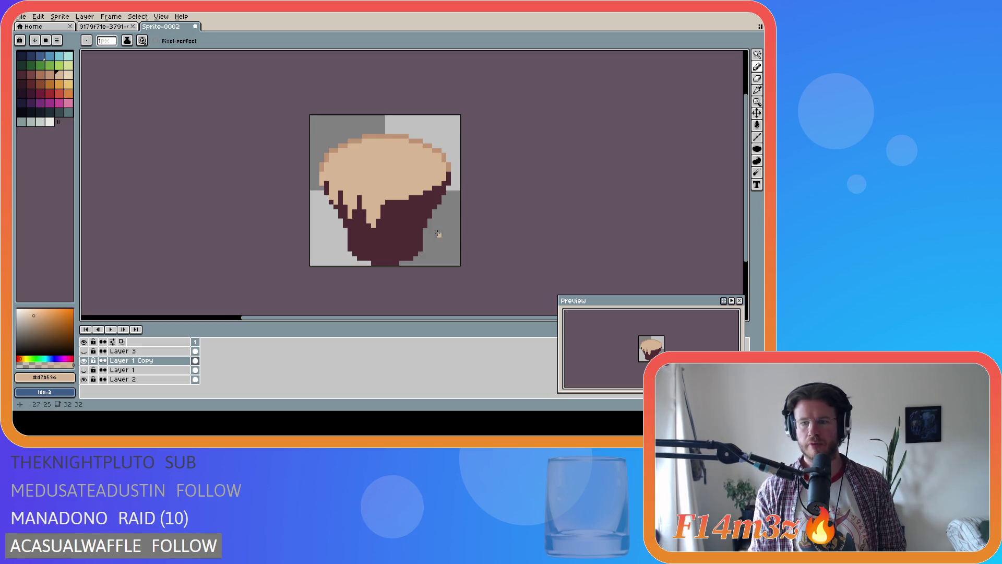
Step: Erase part of the left cream drip to expose the maroon body
key("e")
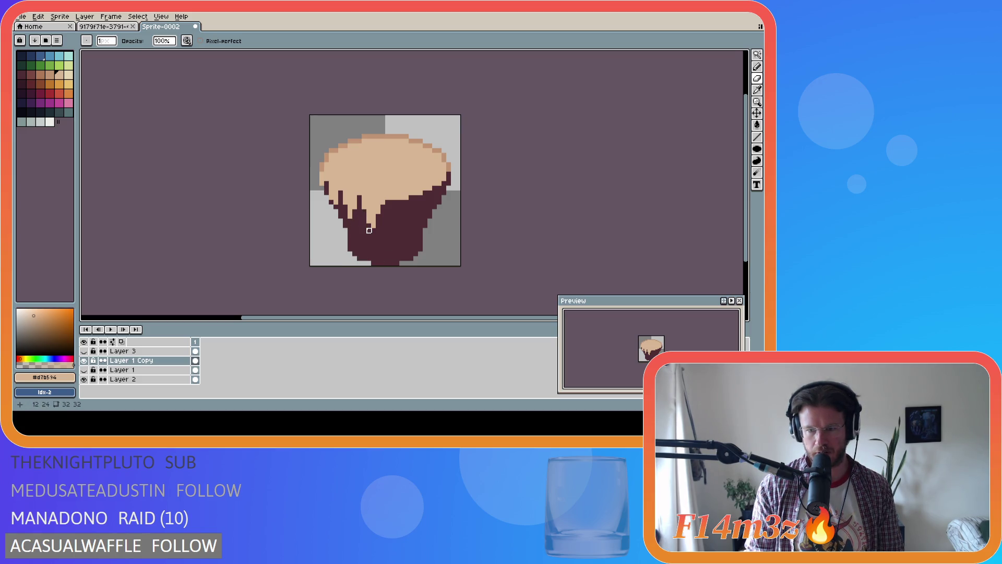
left_click_drag(360, 199, 359, 211)
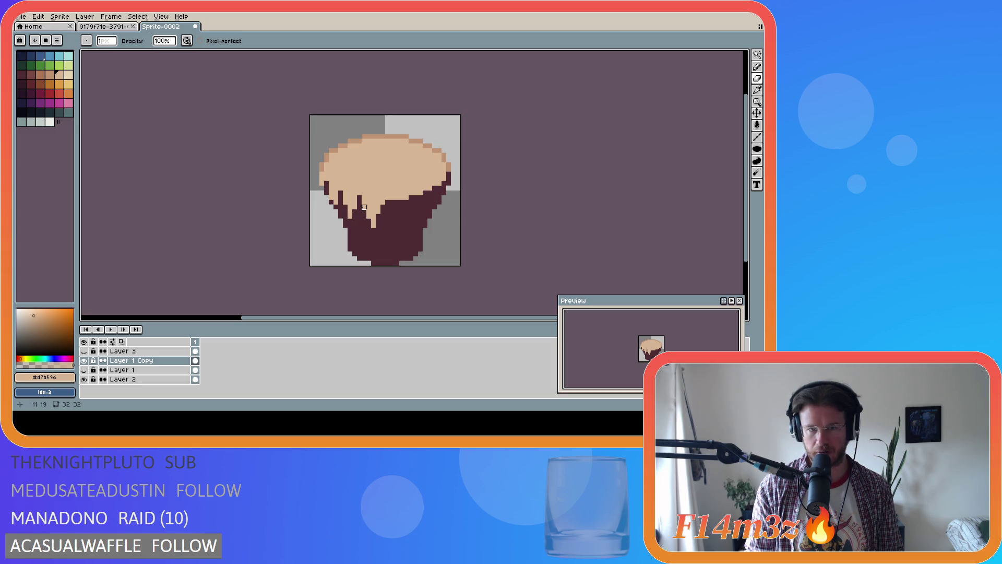
key("v")
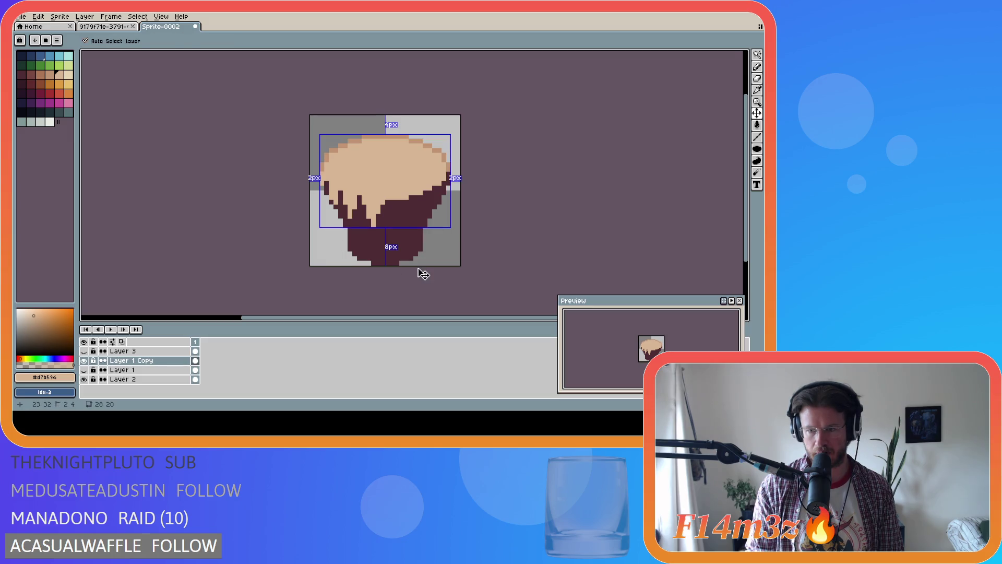
key("b")
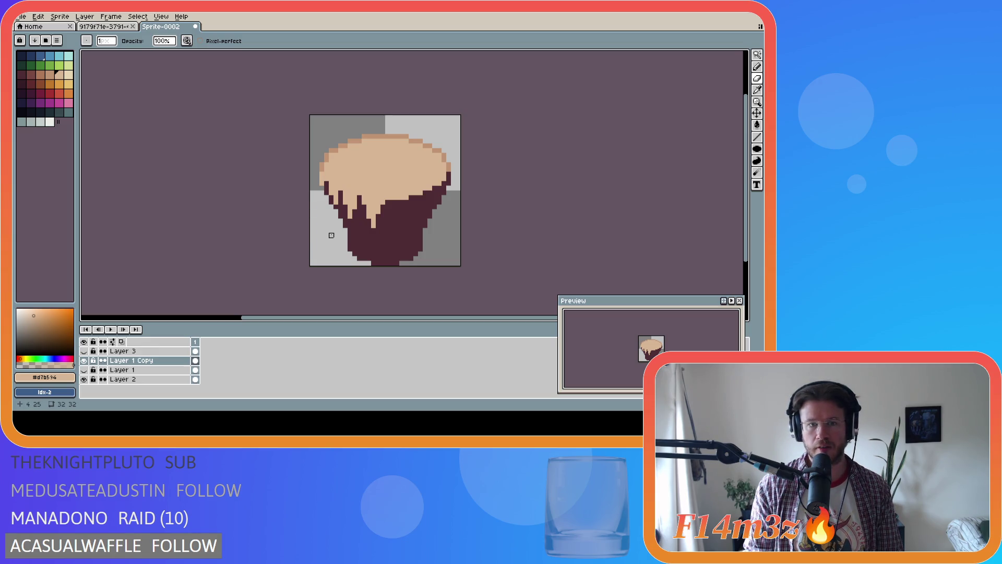
Step: Flip the whole layer image horizontally and commit it, comparing before and after with undo/redo
key("ctrl+a")
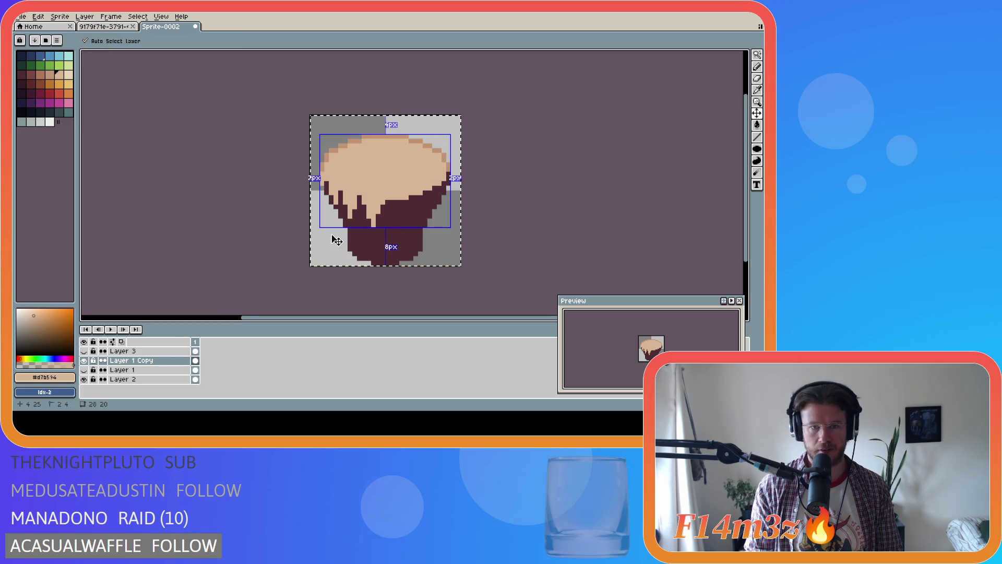
key("ctrl+t")
key("shift+h")
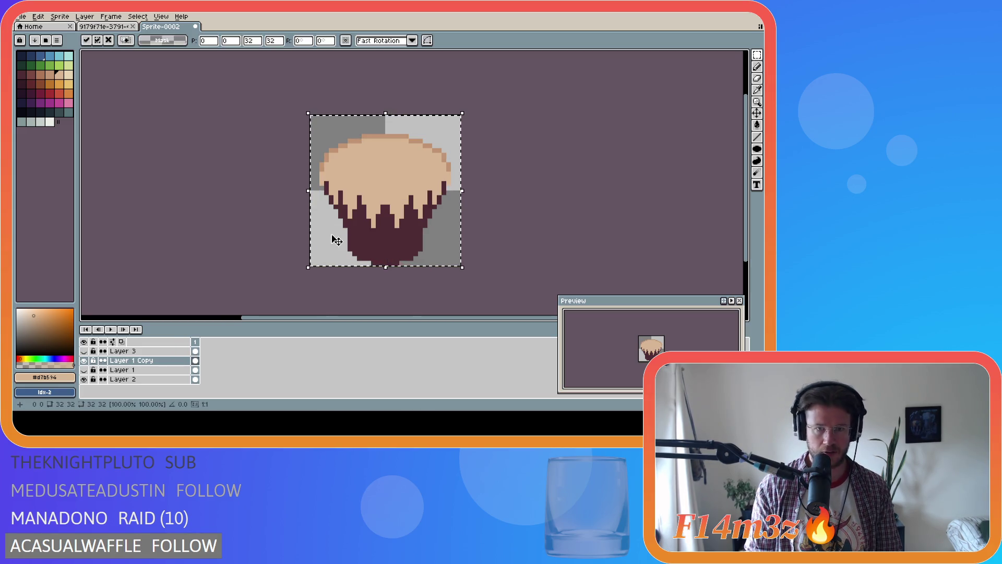
left_click(519, 211)
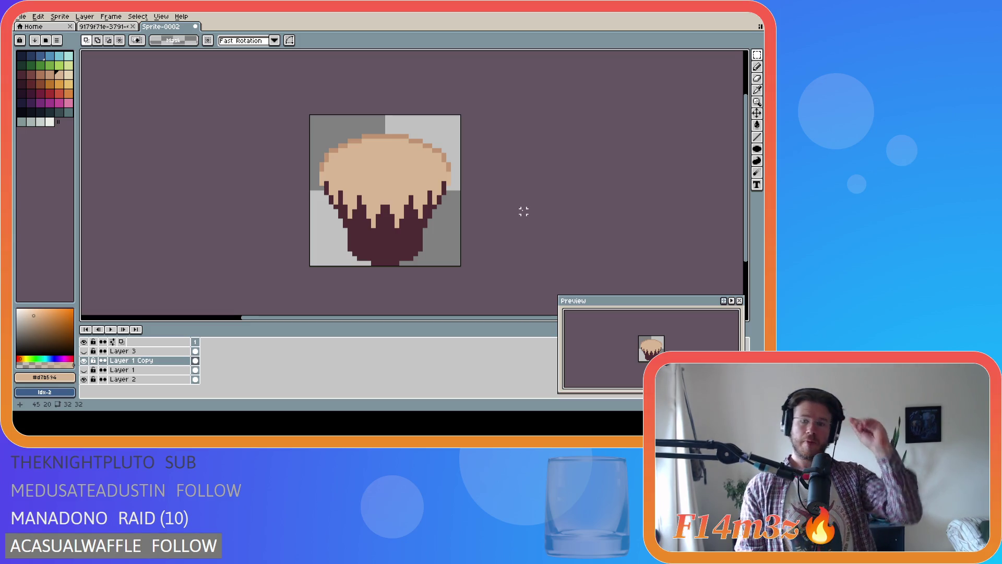
key("ctrl+z")
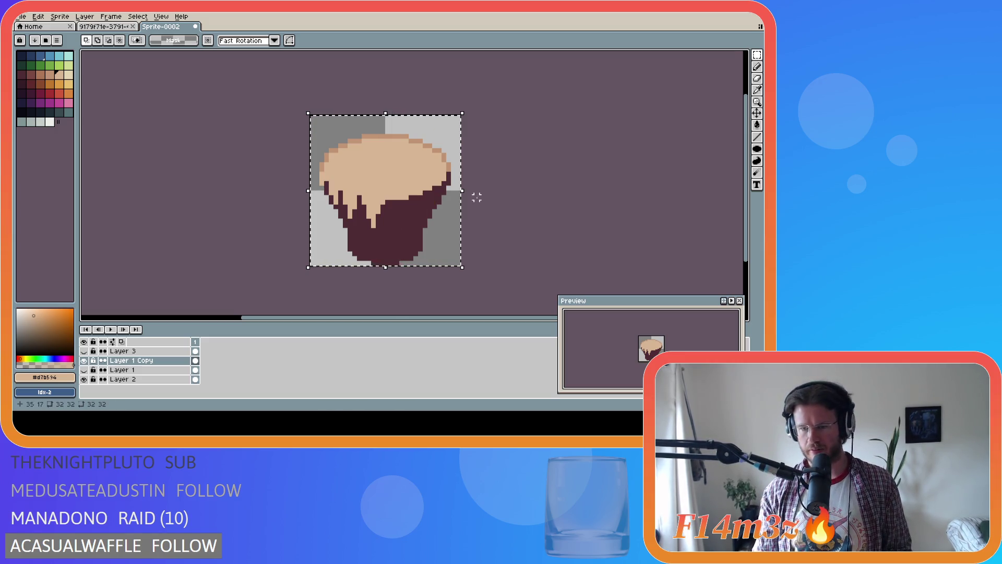
key("ctrl+y")
left_click(481, 216)
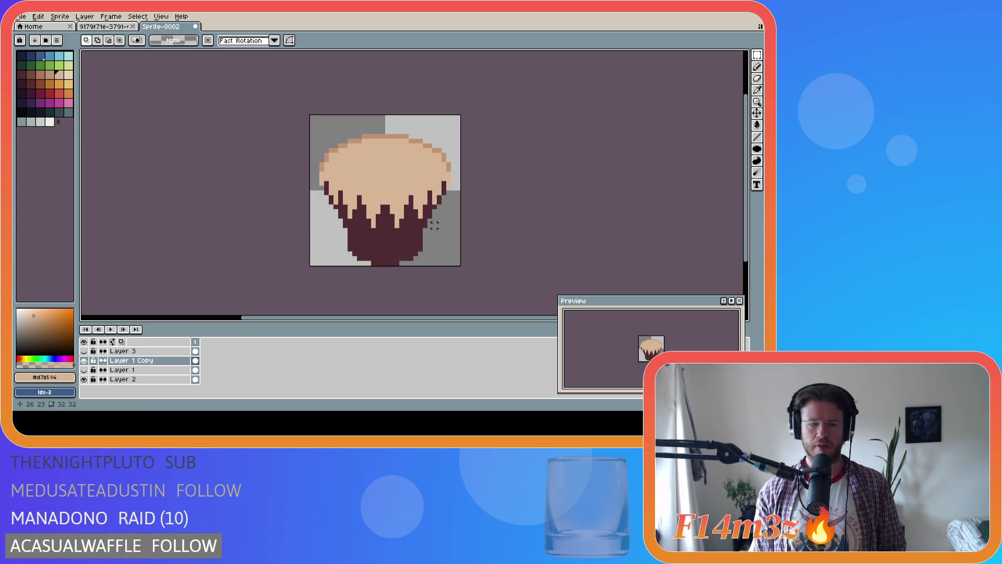
key("b")
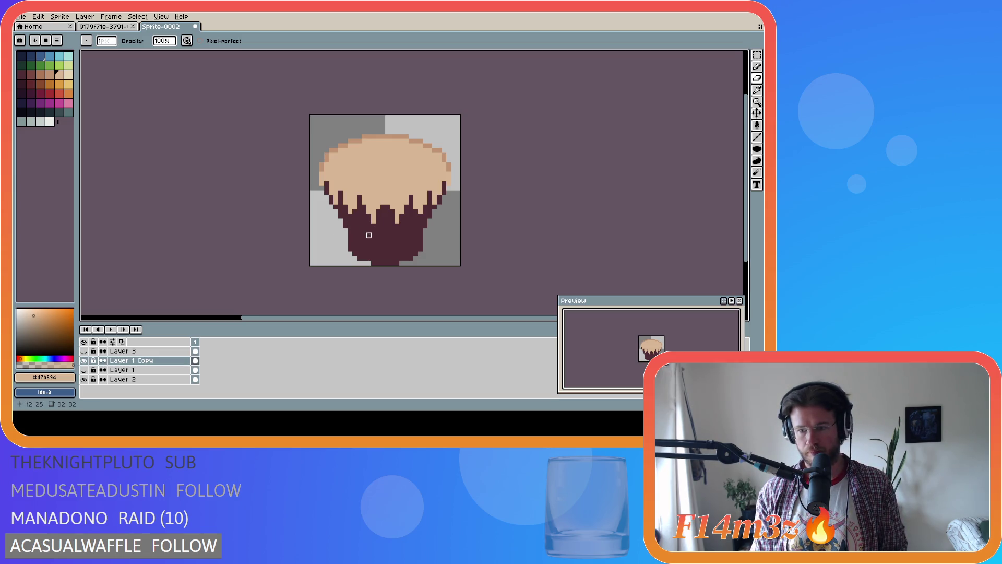
Step: Touch up the drips, undoing a stray erase and fixing a pixel on the right-side drip
key("e")
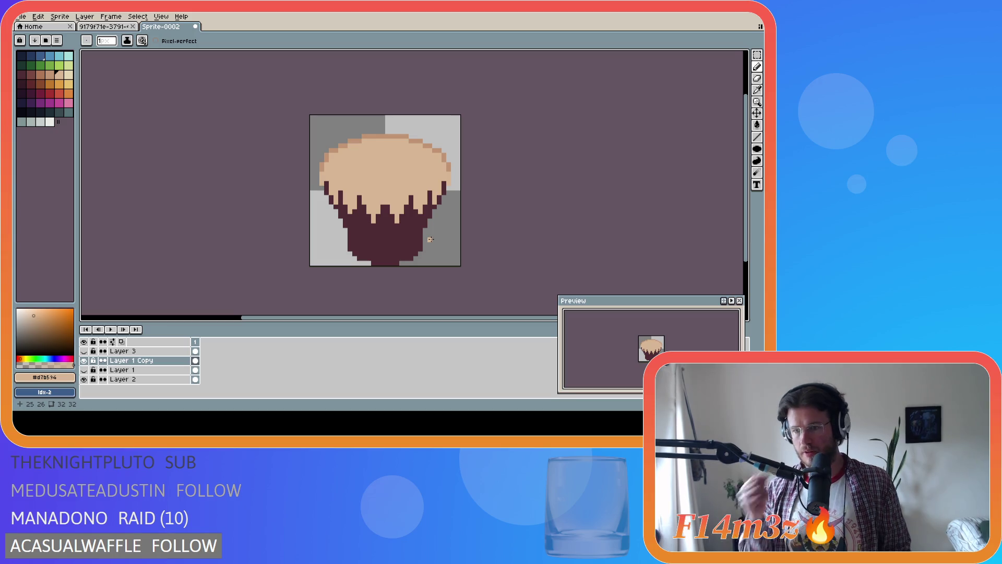
key("ctrl")
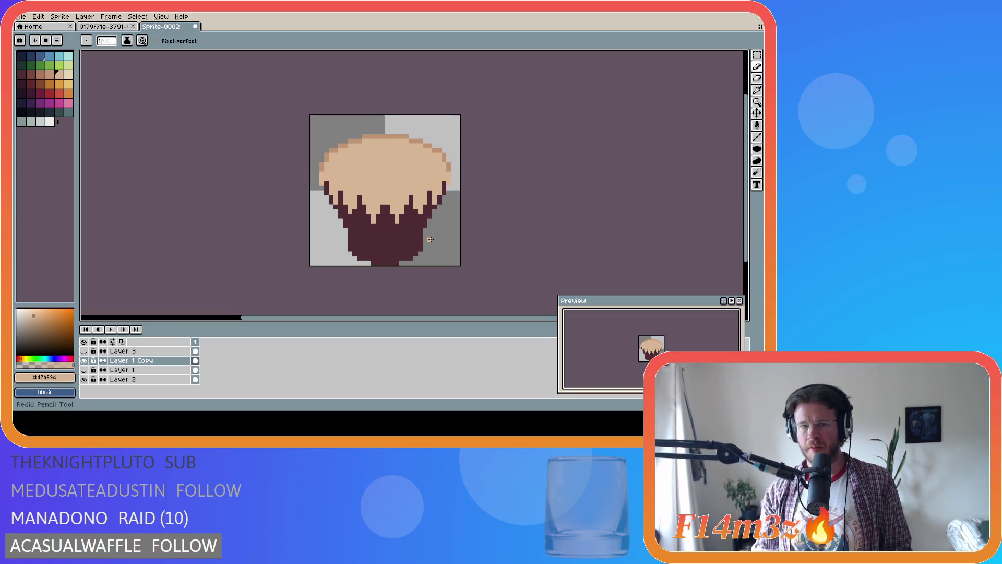
key("b")
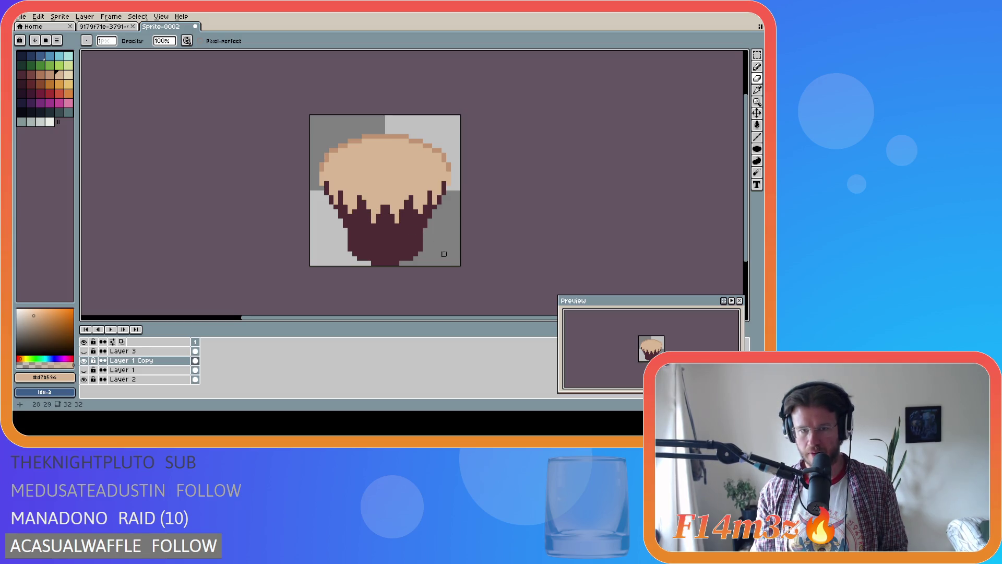
key("ctrl+z")
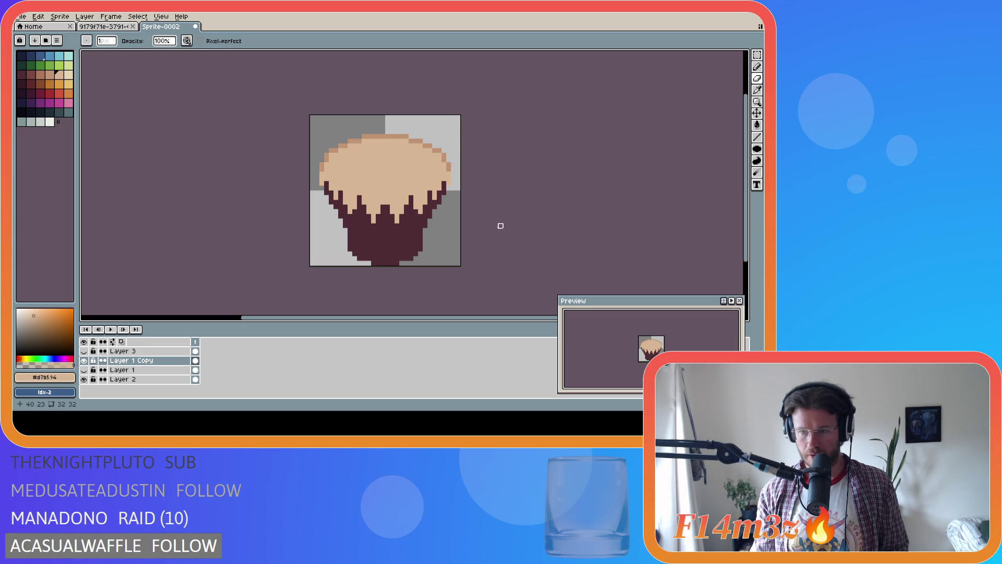
left_click(425, 202)
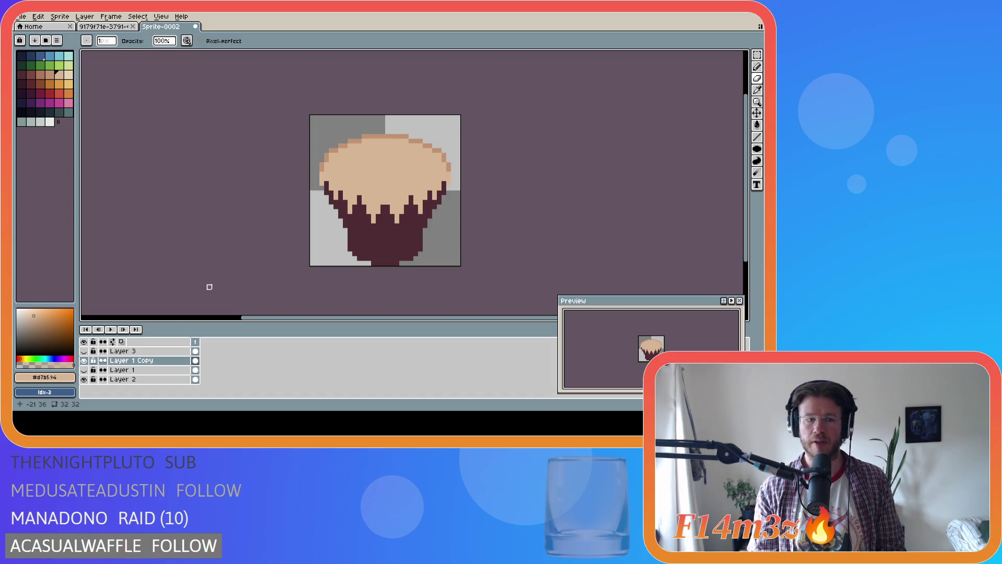
Step: Toggle Layer 1 and Layer 1 Copy visibility to compare the two drip versions
left_click(84, 369)
left_click(85, 360)
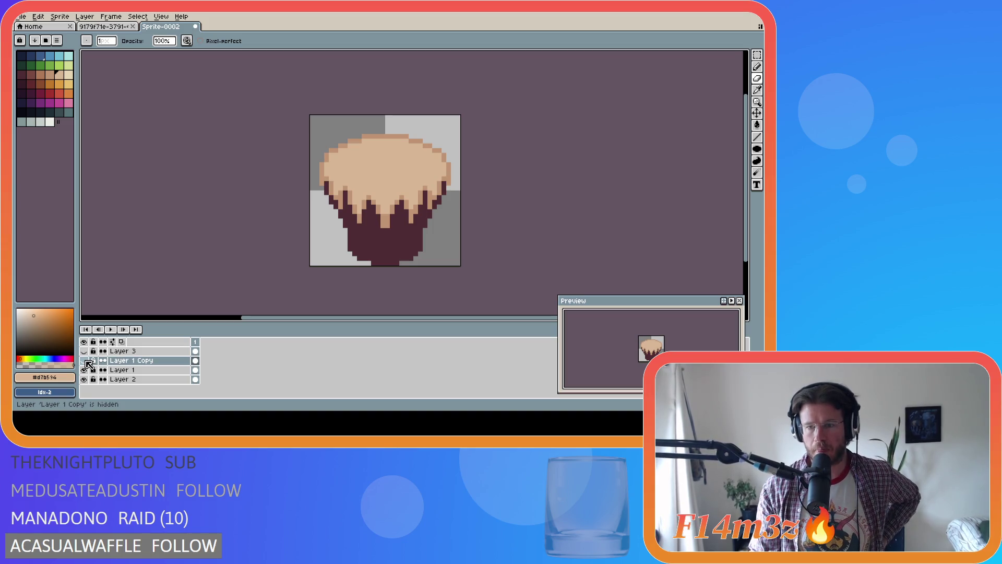
left_click(84, 360)
left_click(84, 370)
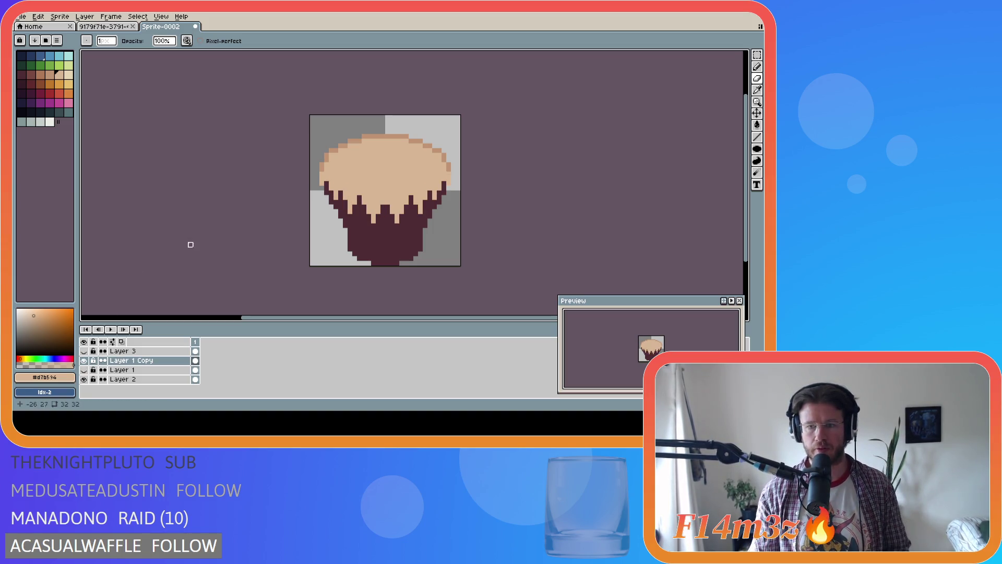
Step: Sample the darker tan #c09473 from the rim and shade a drip edge with it
key("i")
left_click(326, 164)
key("b")
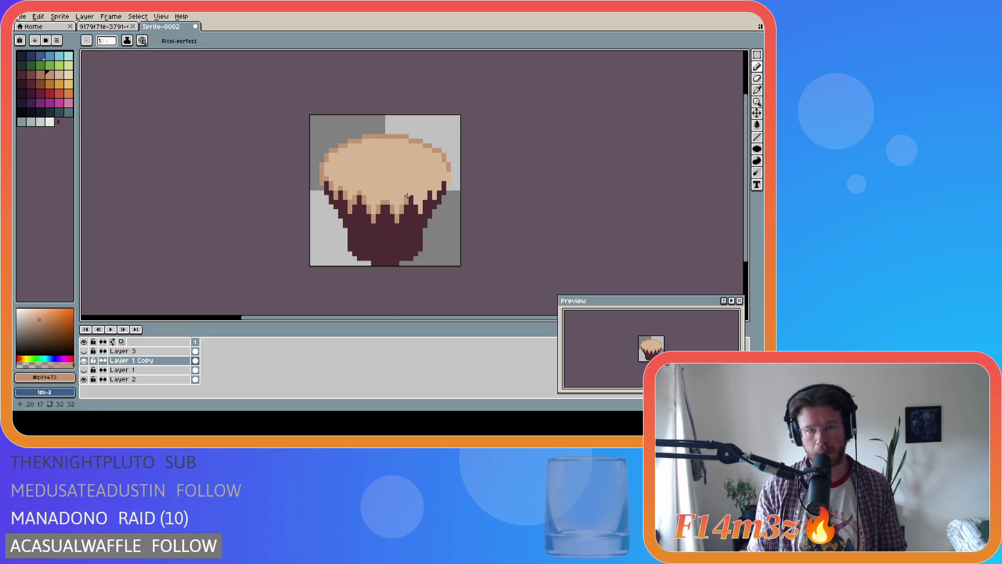
left_click_drag(415, 198, 414, 201)
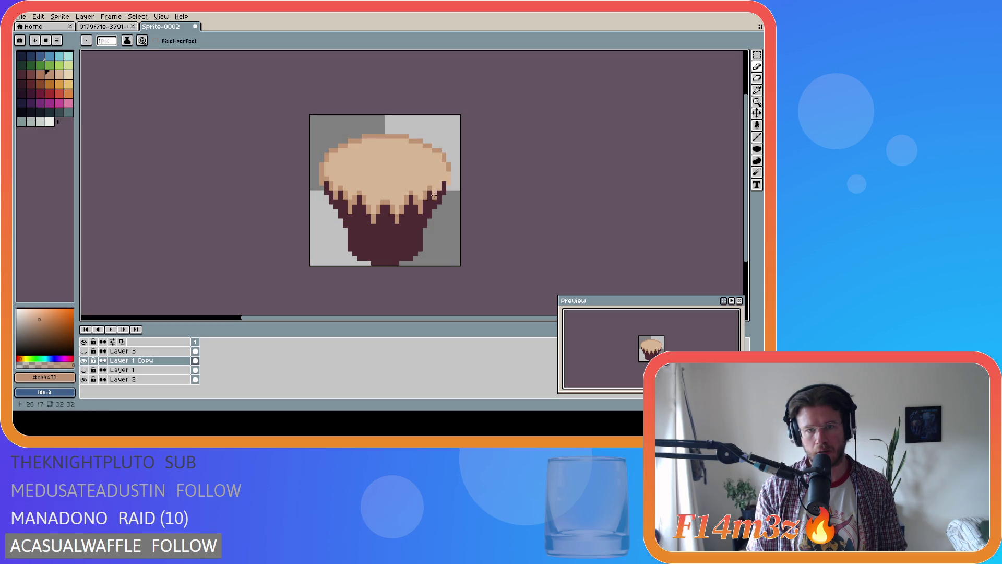
Step: Add a darker tan pixel on the rim edge and re-sample the tan from the cream
left_click(438, 187)
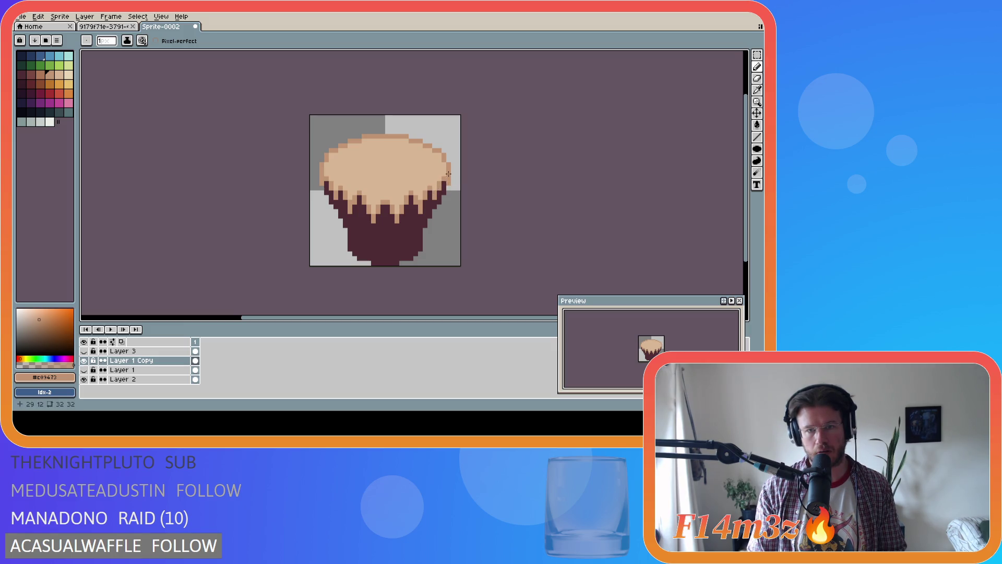
key("ctrl")
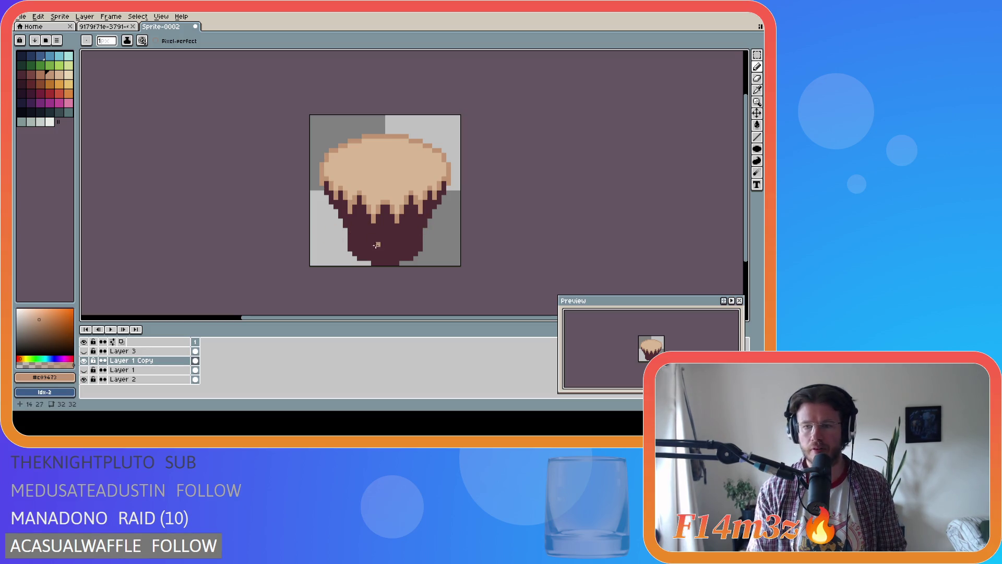
key("i")
left_click(349, 198)
left_click(350, 194)
key("b")
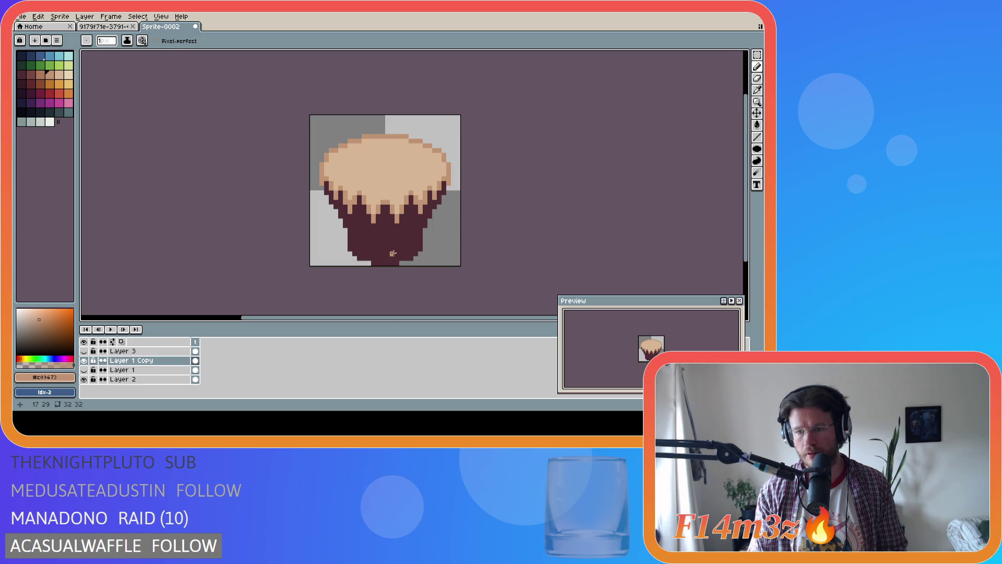
Step: Compare pencil strokes on the drips with undo and redo, re-picking the frosting tan
key("ctrl+z")
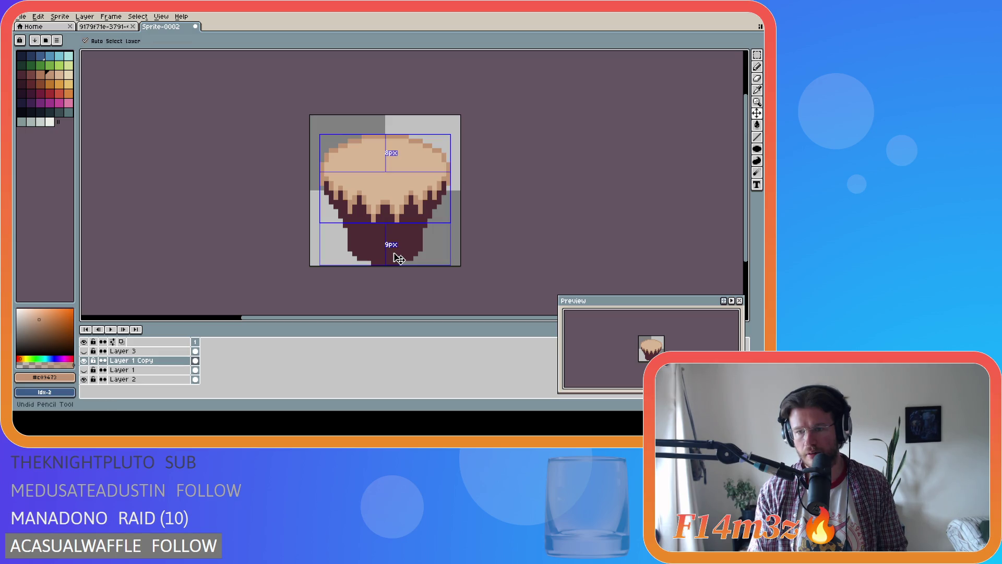
key("ctrl+y")
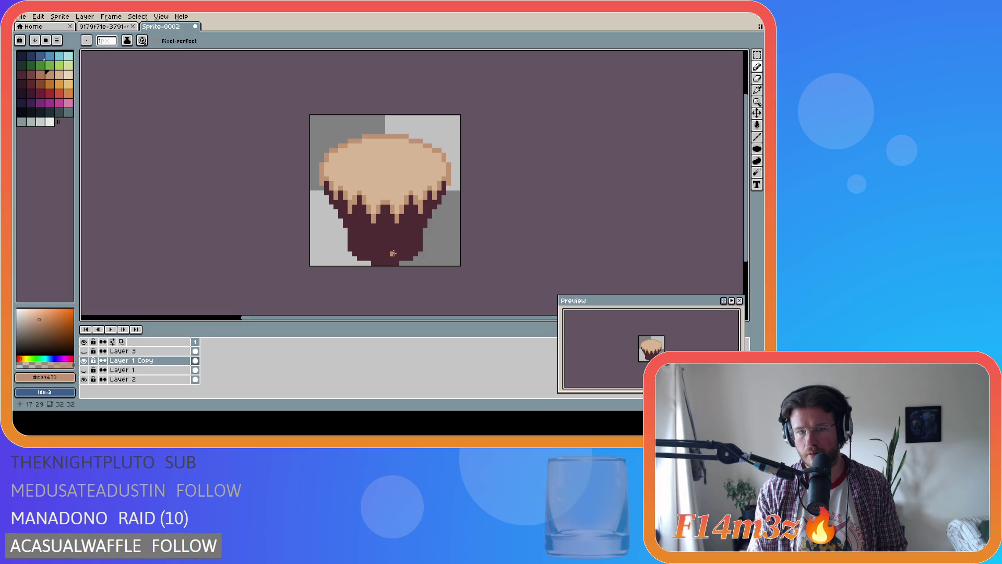
key("ctrl+y")
left_click(411, 202, "alt")
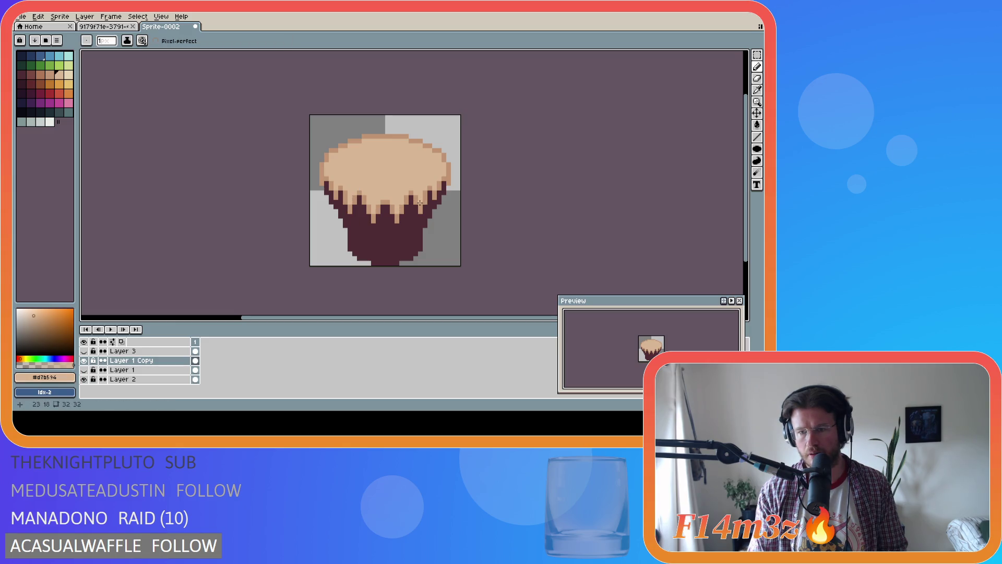
key("ctrl")
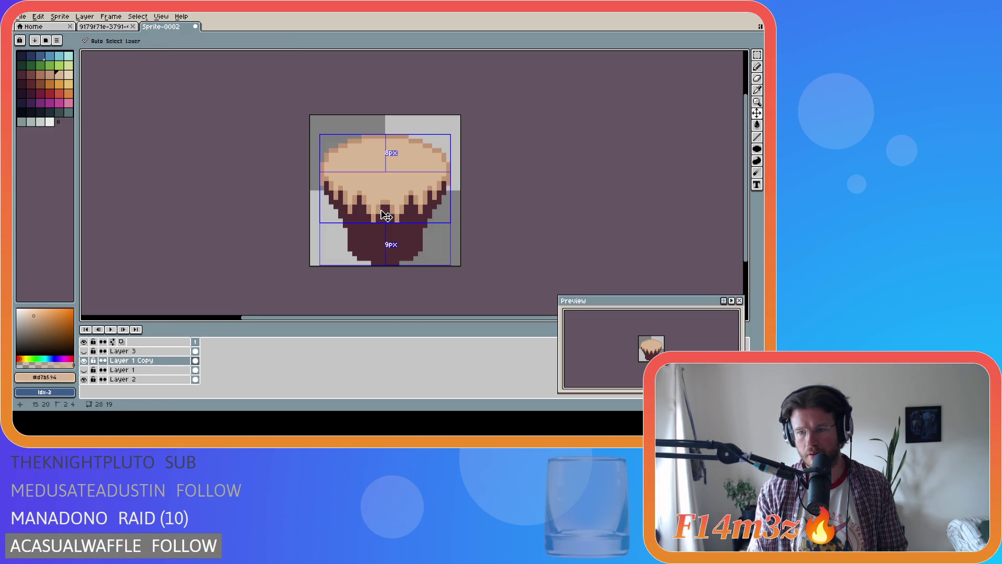
key("ctrl+z")
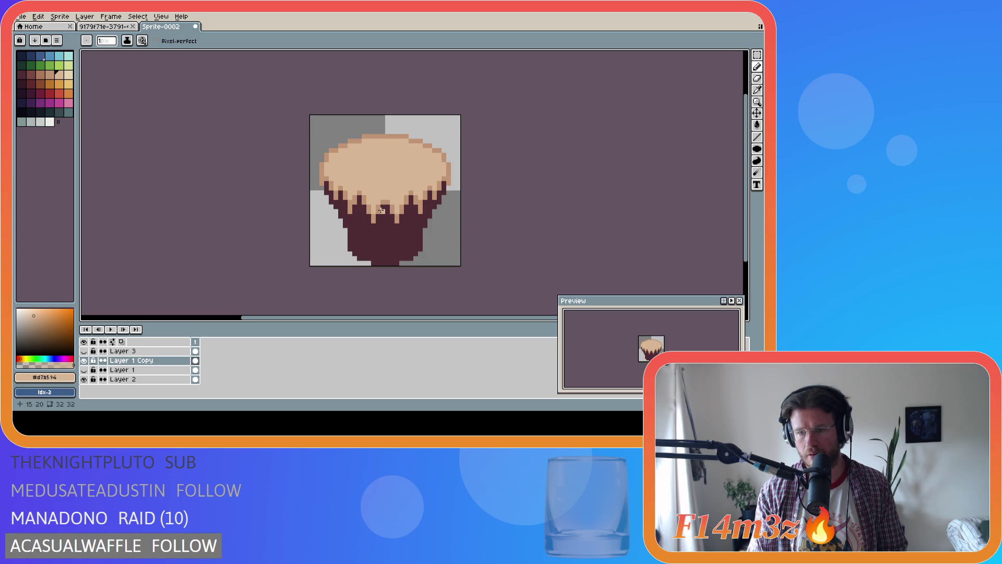
key("ctrl+y")
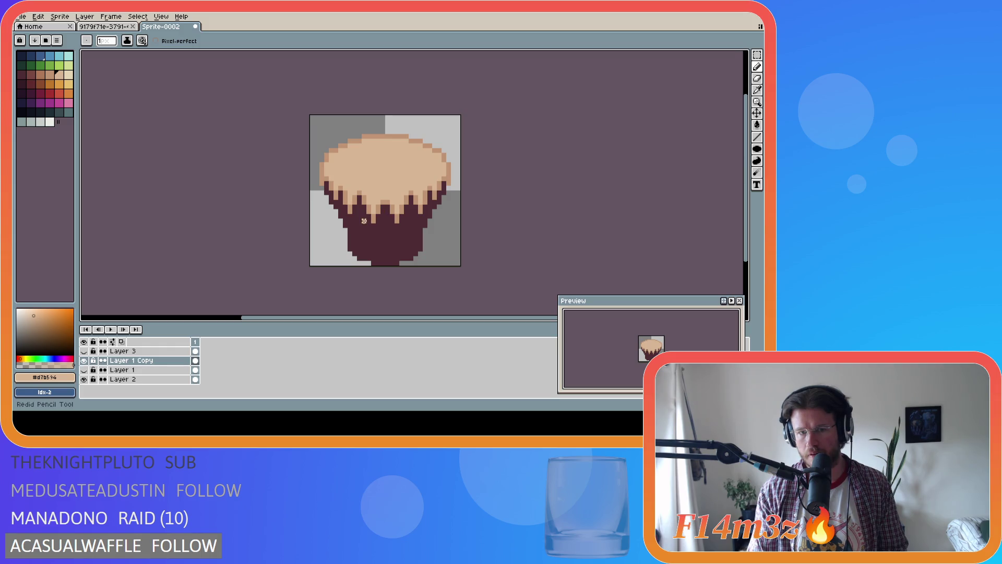
Step: Re-pick #e09473, step back to the preferred drip edit, and hide Layer 1 Copy
left_click(360, 214, "alt")
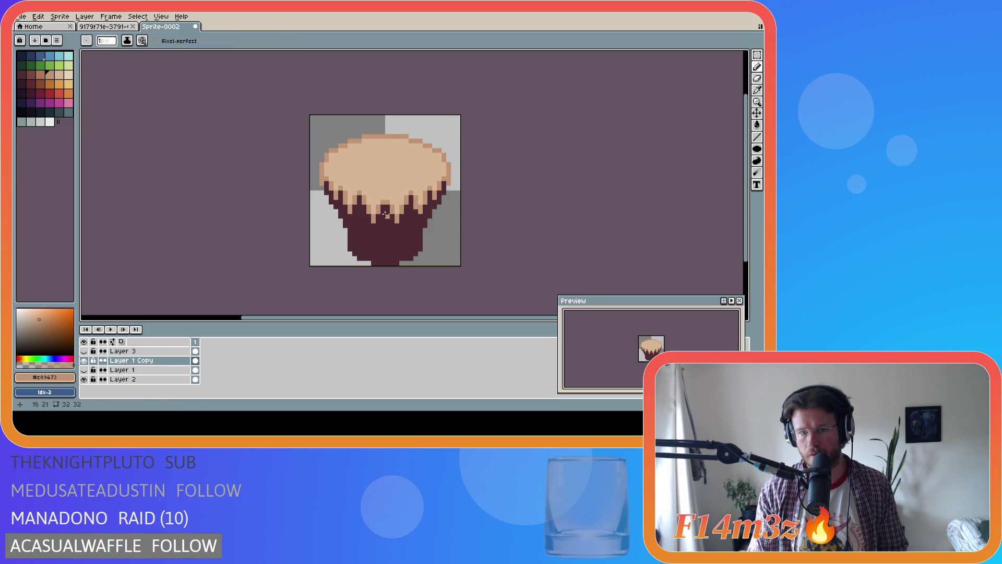
key("ctrl+z")
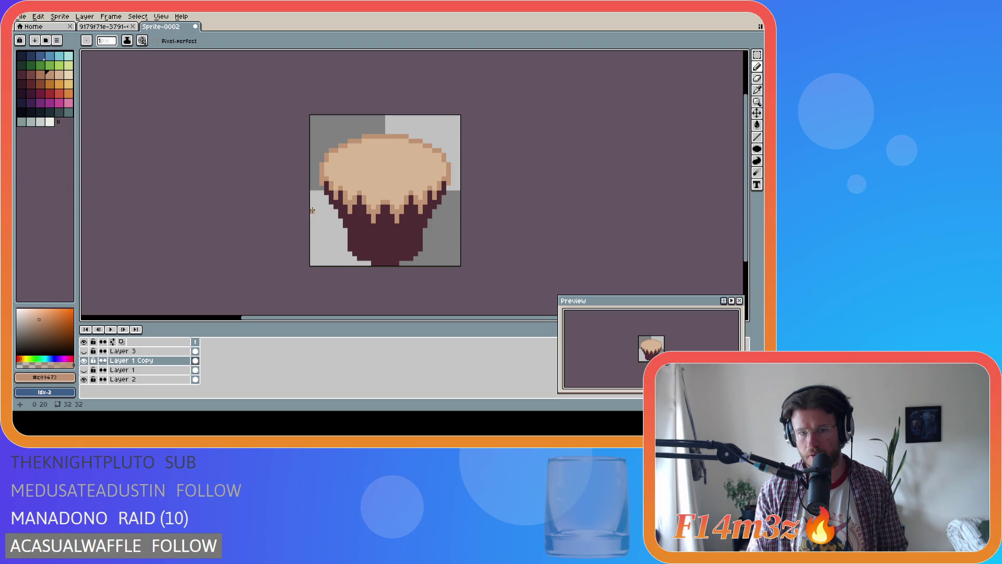
key("ctrl+z")
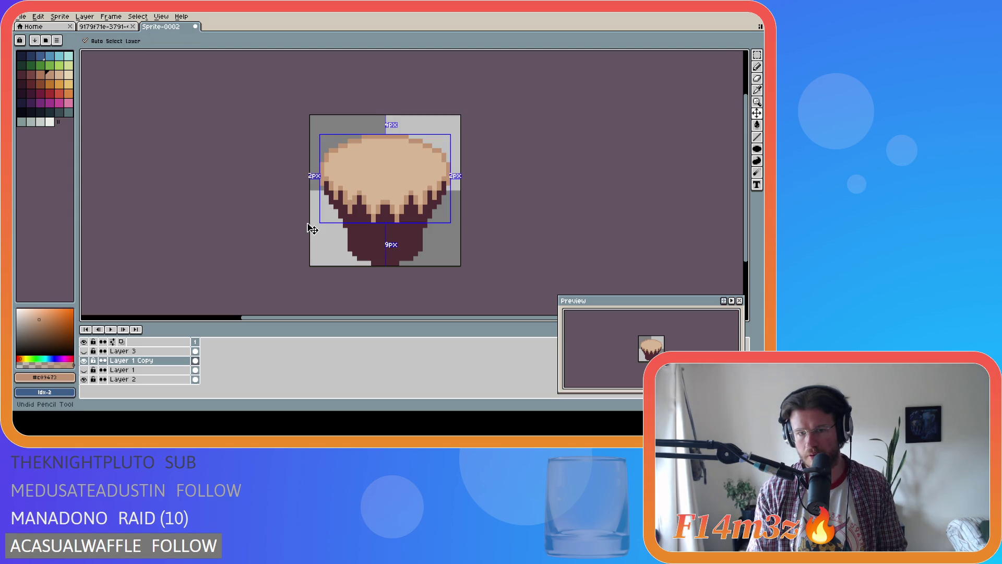
key("ctrl+z")
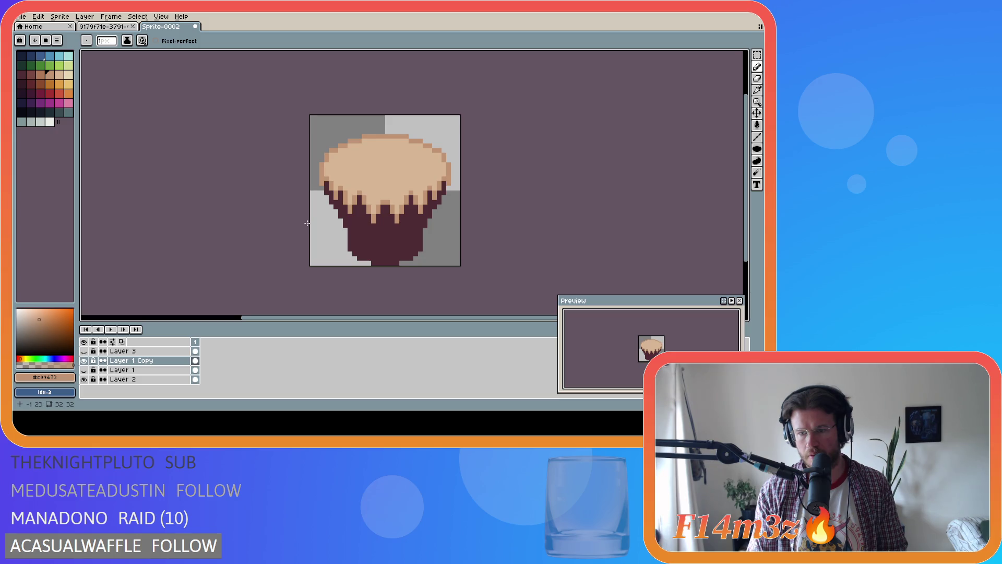
left_click(83, 360)
Step: Flick Layer 1 and Layer 1 Copy visibility back and forth, ending with only Layer 1's drips shown
left_click(85, 370)
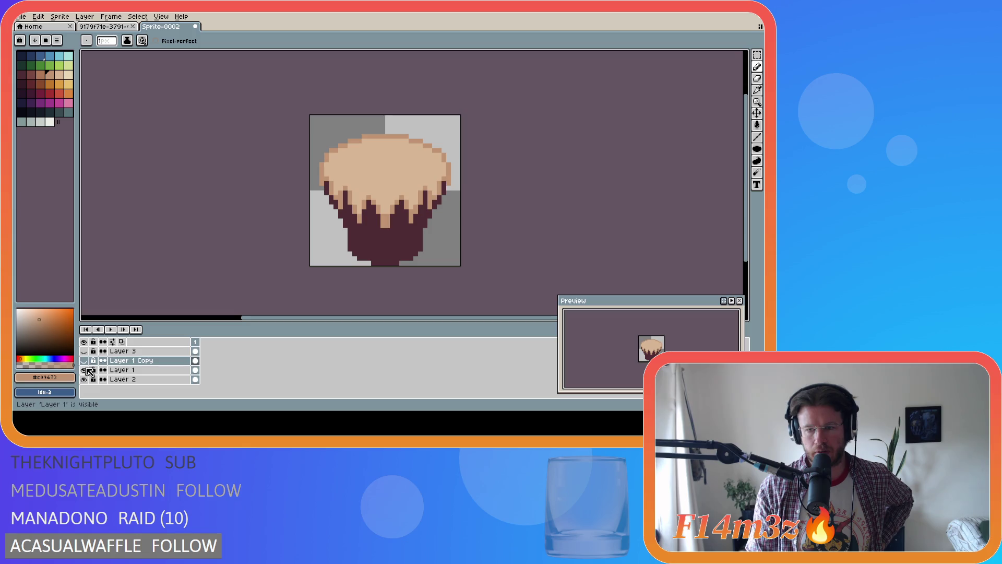
left_click(84, 369)
left_click(84, 360)
left_click(89, 360)
left_click(89, 361)
left_click(89, 360)
left_click(89, 361)
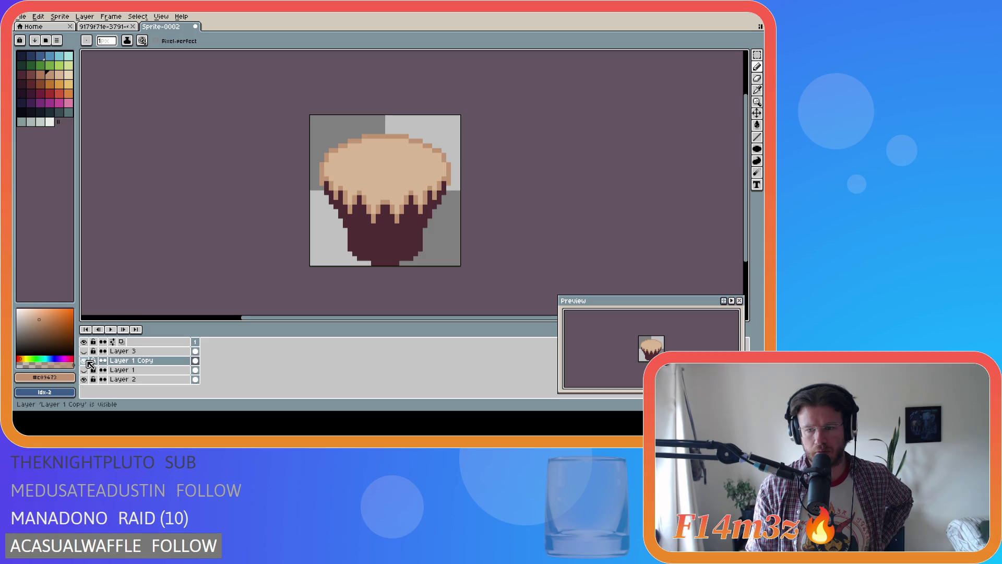
left_click(84, 370)
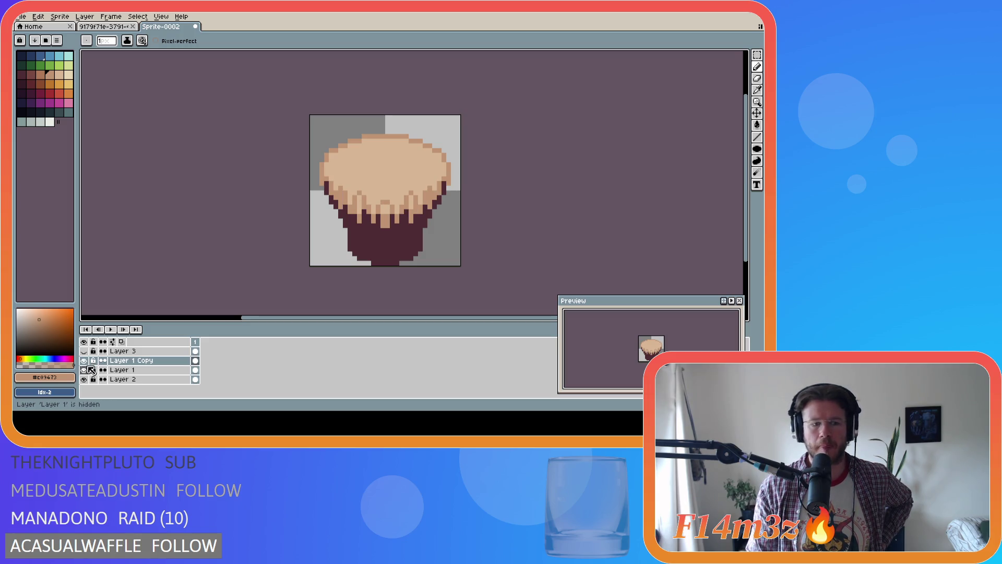
left_click(87, 361)
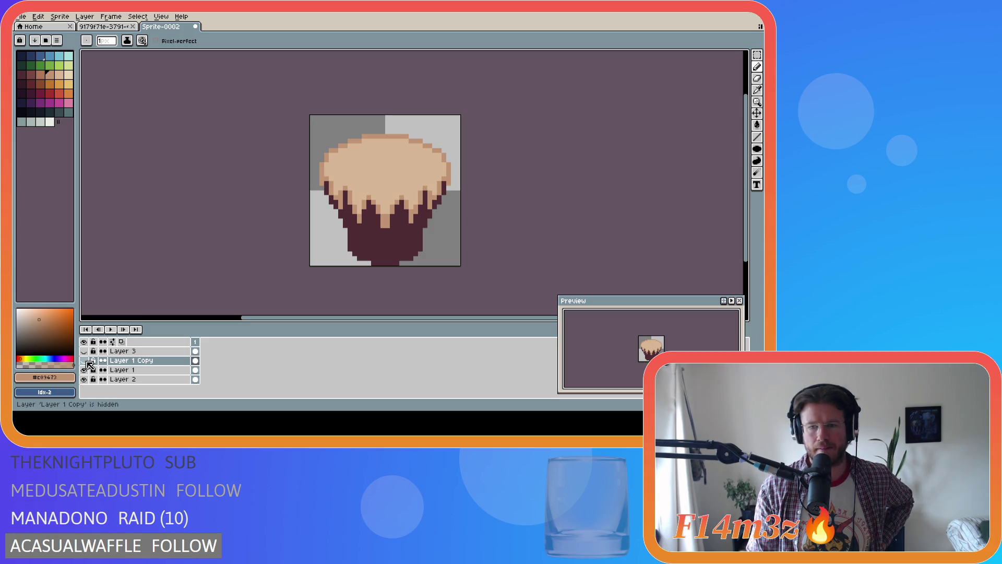
left_click(87, 361)
left_click(86, 370)
left_click(88, 370)
left_click(88, 370)
left_click(88, 369)
left_click(87, 370)
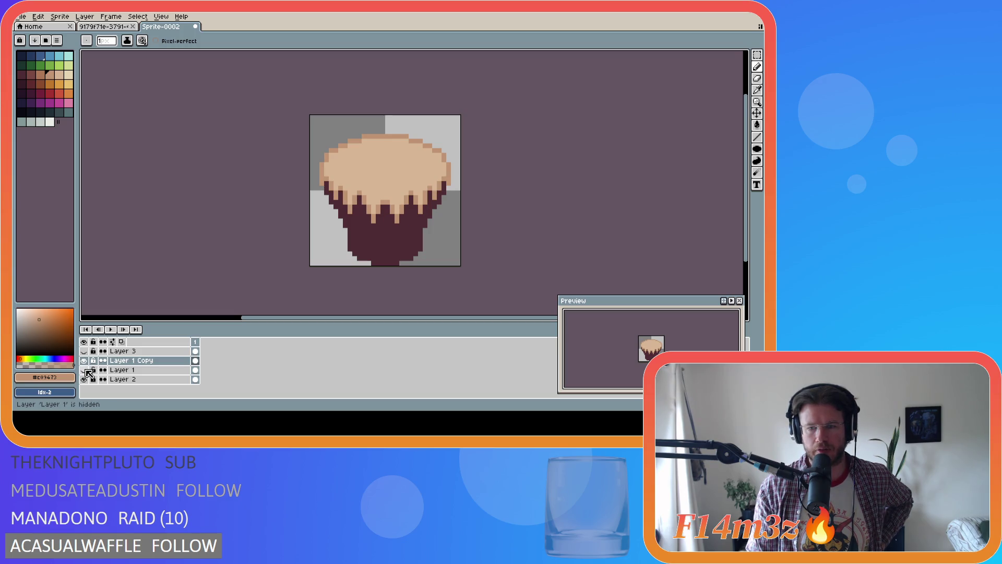
left_click(88, 370)
left_click(84, 361)
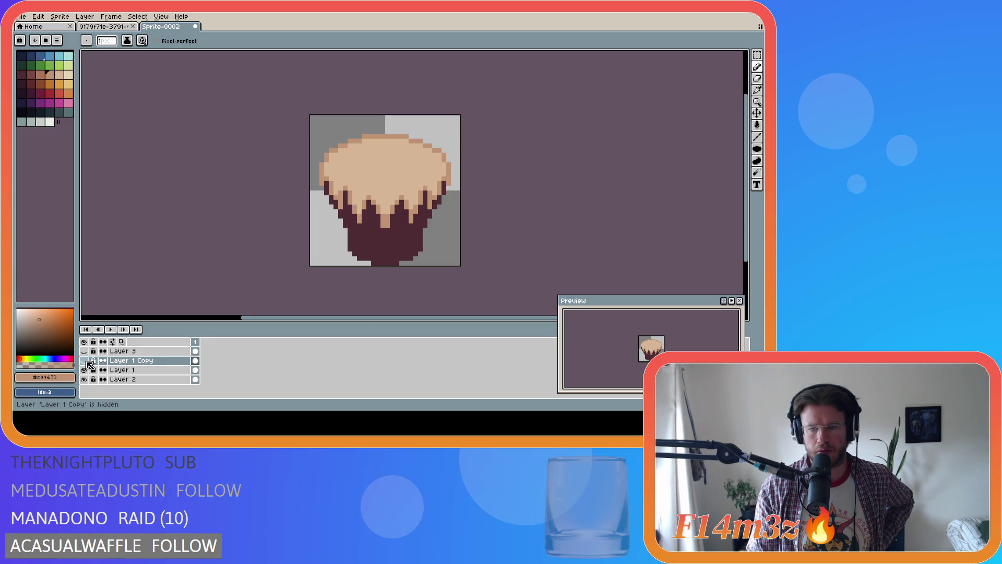
left_click_drag(84, 360, 89, 369)
left_click(84, 369)
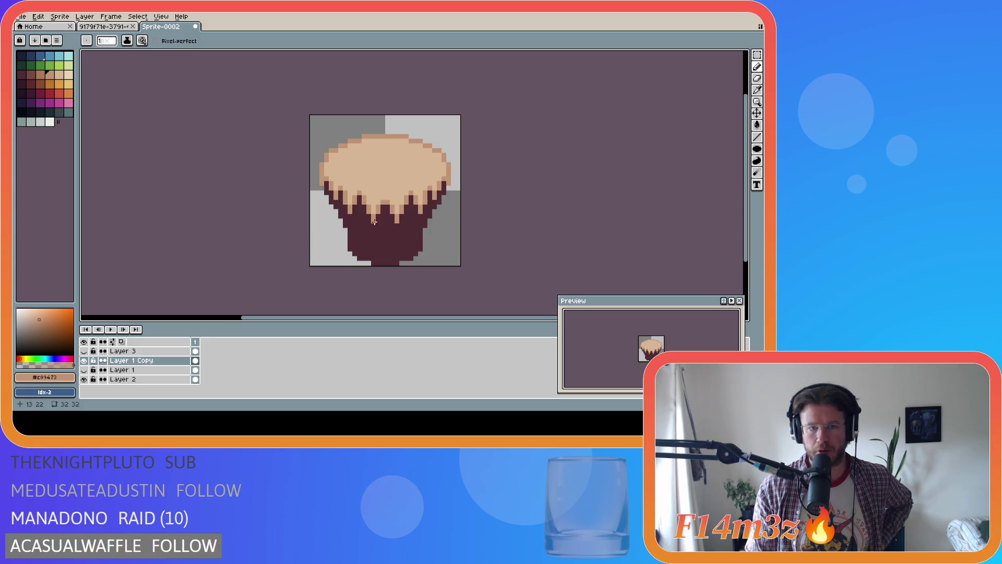
left_click(84, 360)
left_click(83, 370)
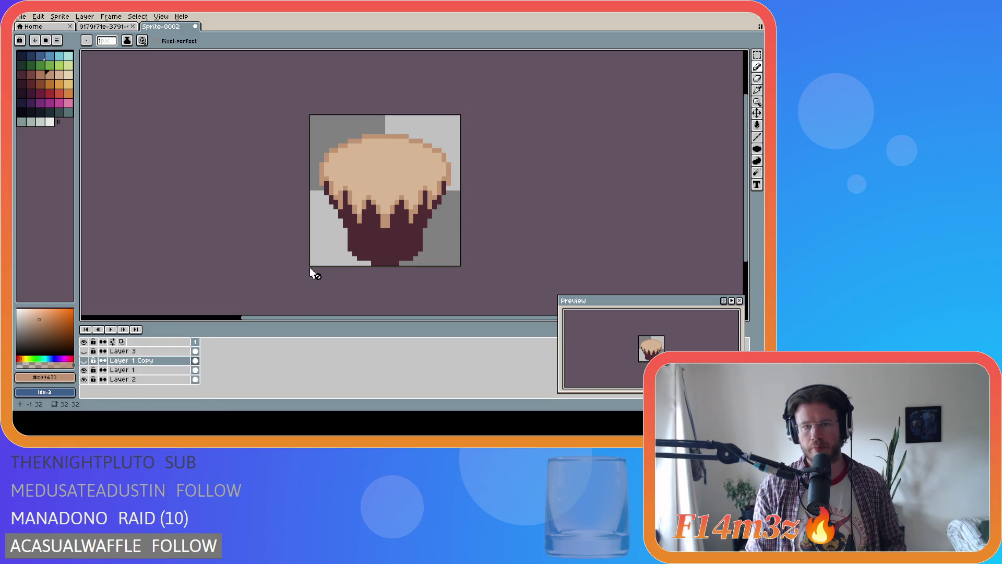
Step: Erase drip pixels on Layer 1 where the cream meets the maroon, comparing edits with undo/redo
key("e")
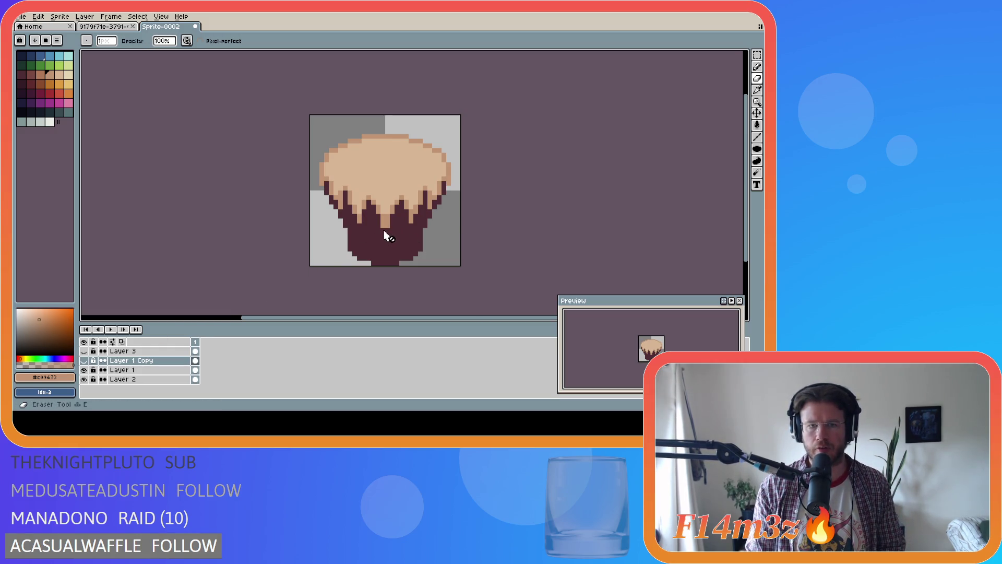
key("Down")
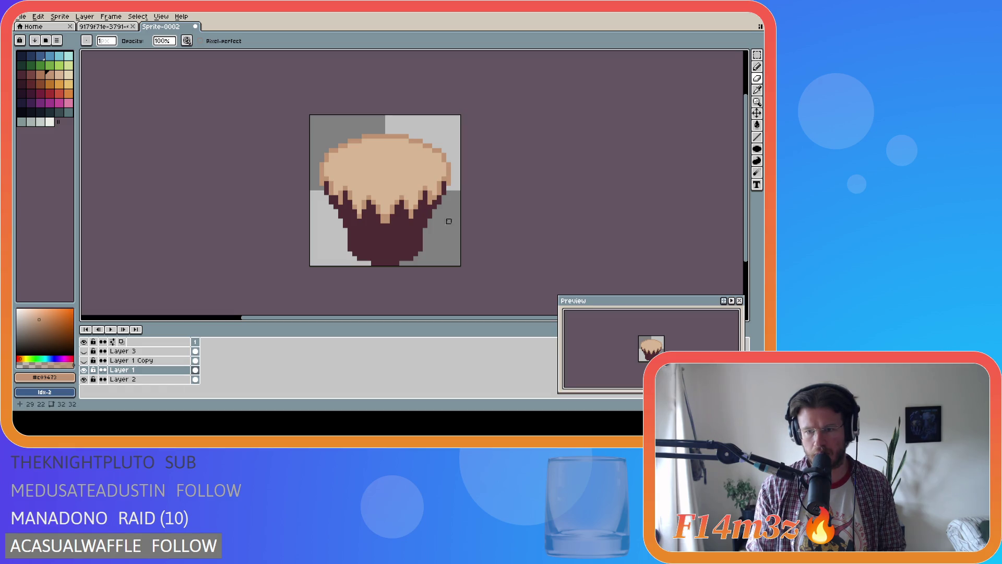
key("ctrl+z")
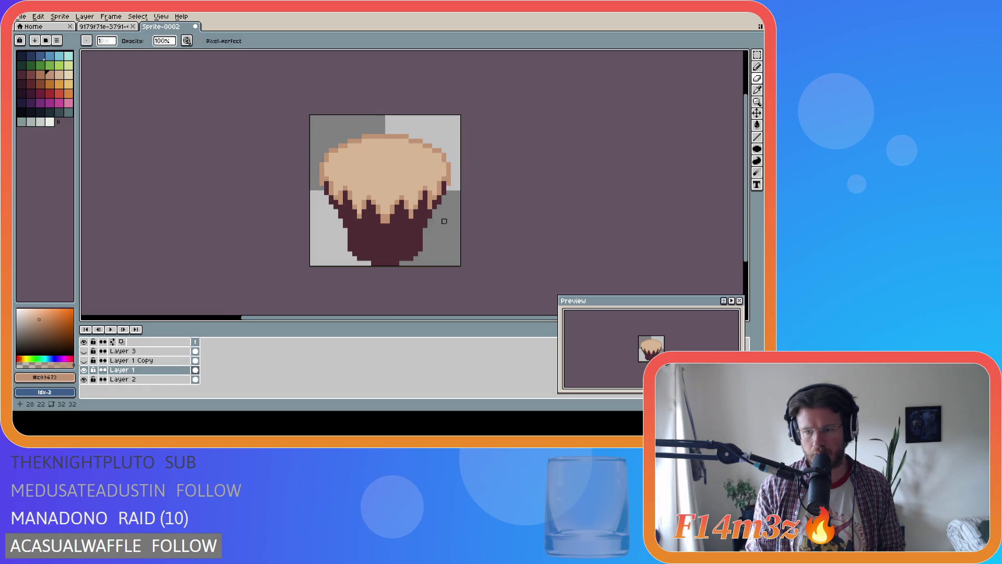
key("ctrl+y")
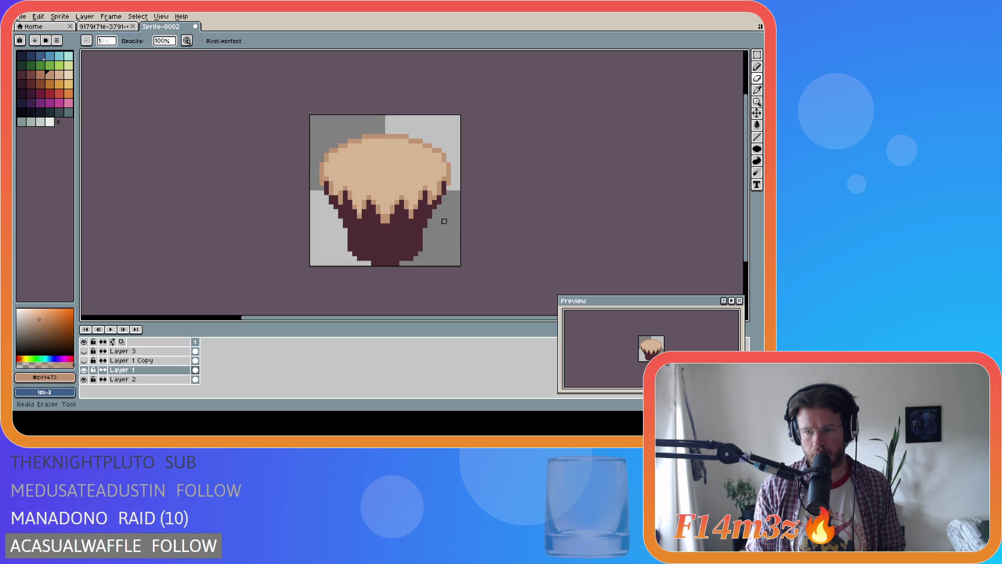
key("ctrl")
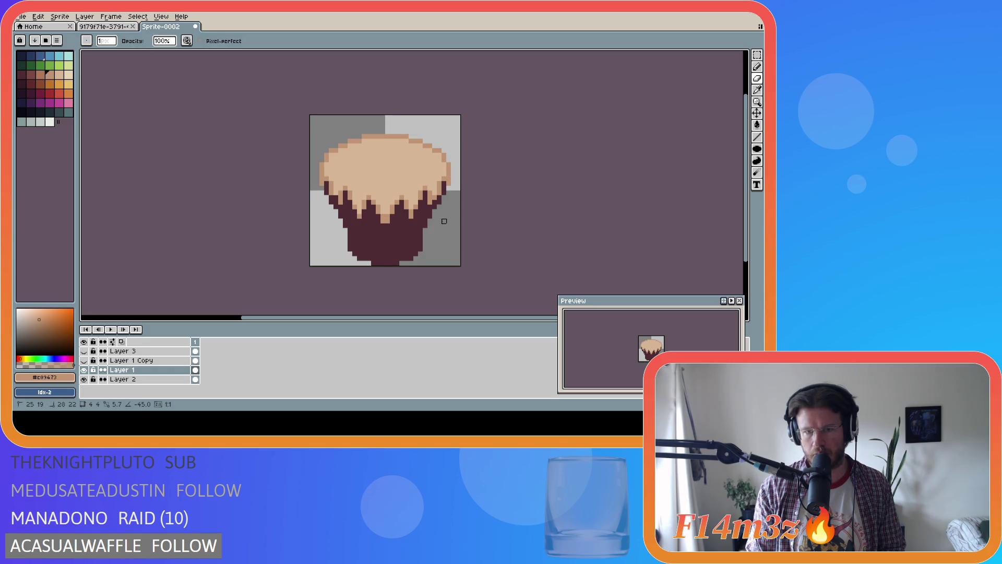
key("ctrl")
key("ctrl+z")
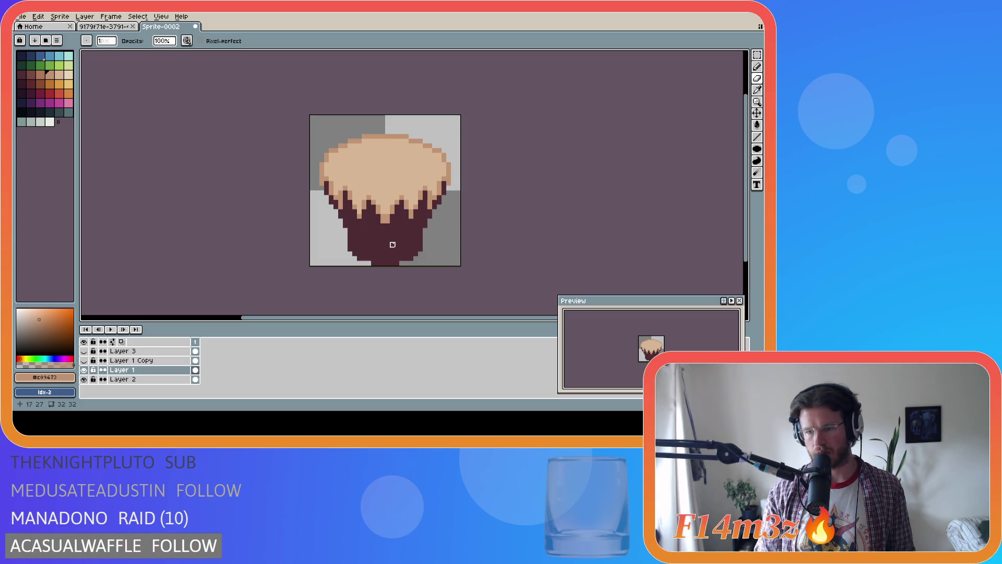
key("ctrl+z")
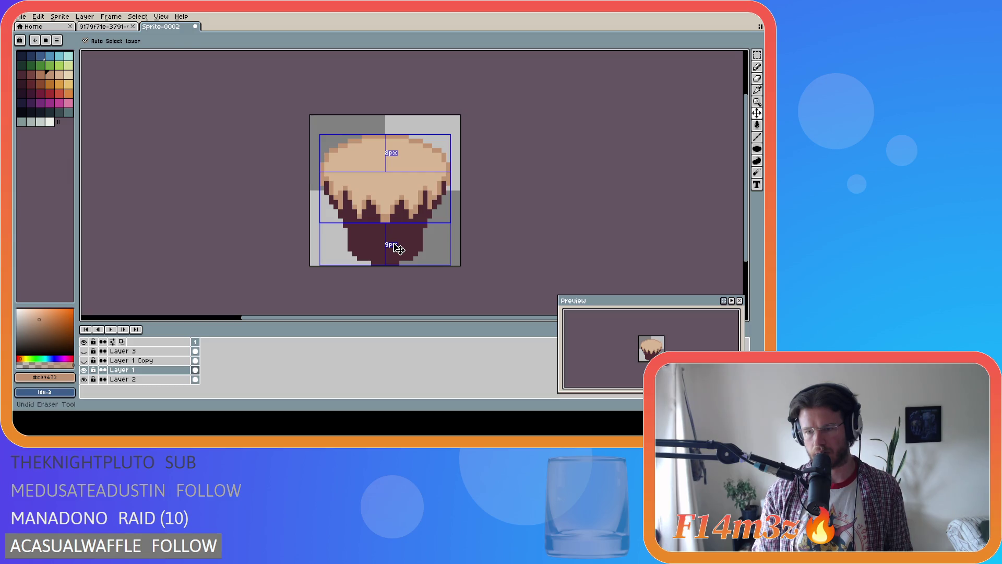
key("ctrl+y")
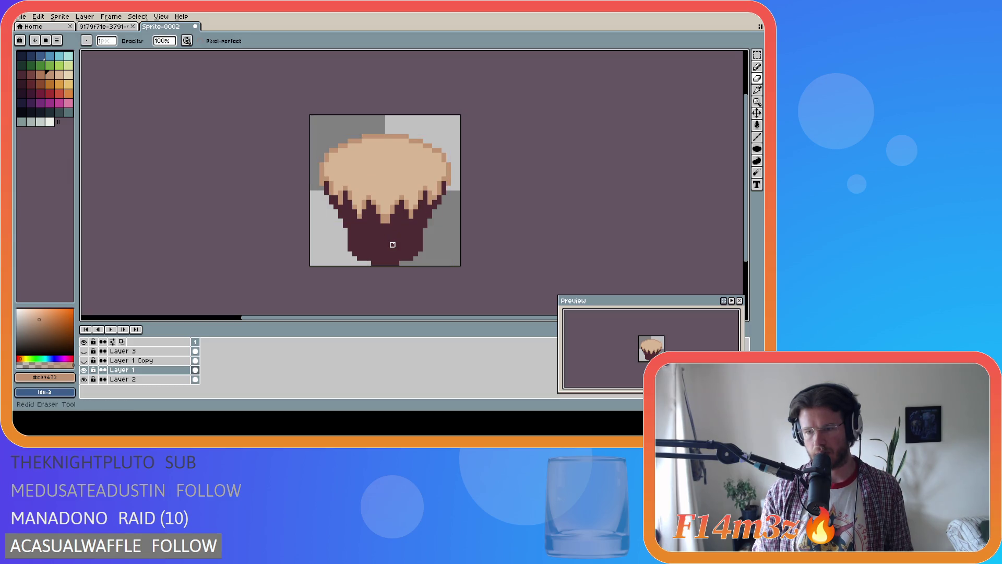